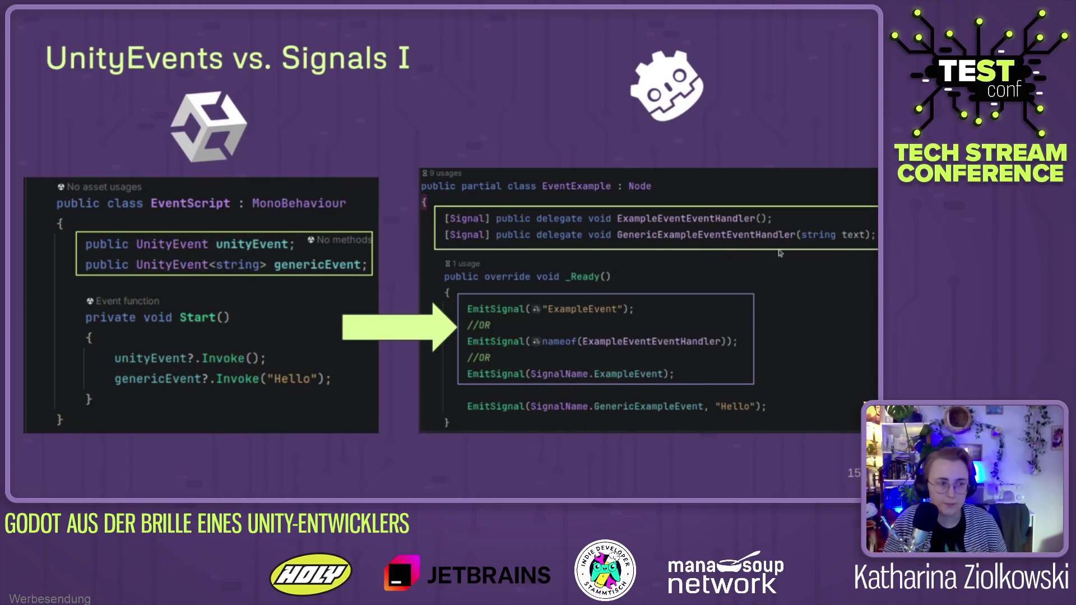
Advance to the UnityEvents vs. Signals II slide
key("Right")
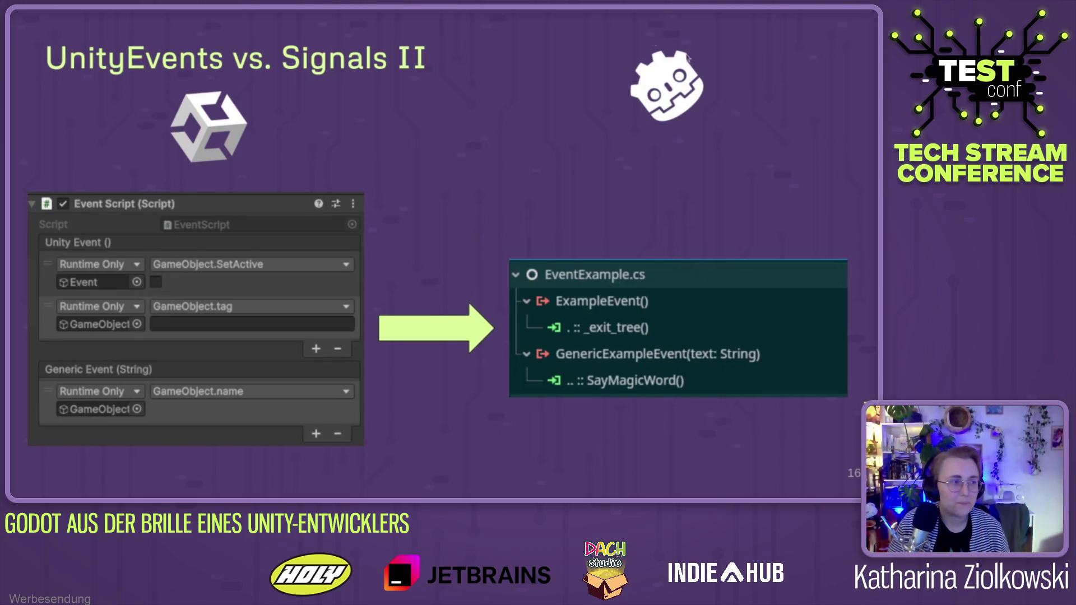
Advance to the 'UnityObjects / Generics vs. Variant Type I' slide
key("Right")
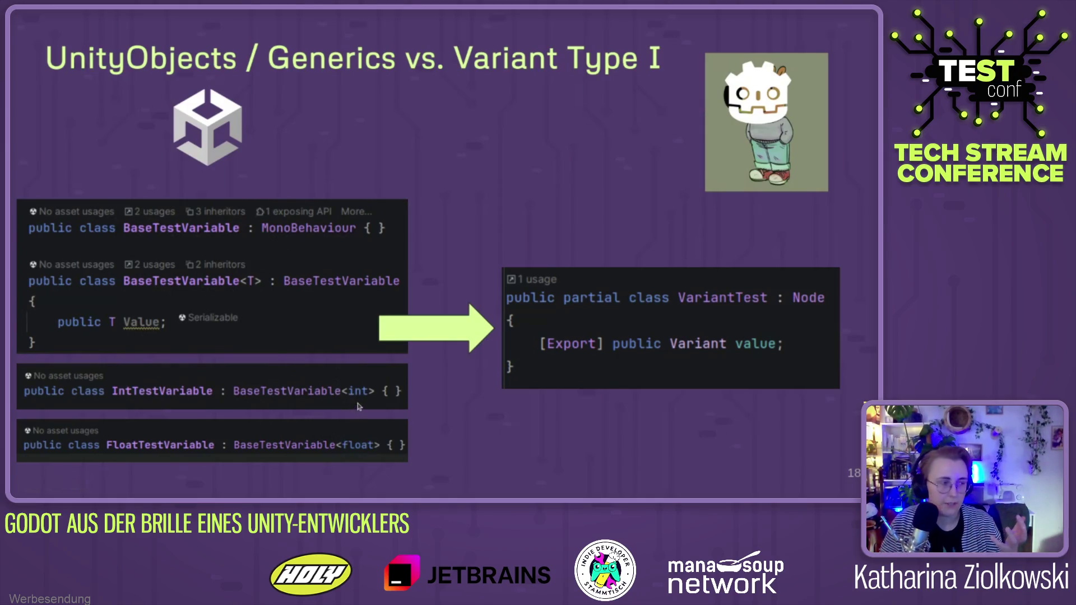
Advance to slide 19, 'UnityObjects / Generics vs. Variant Type II'
key("Right")
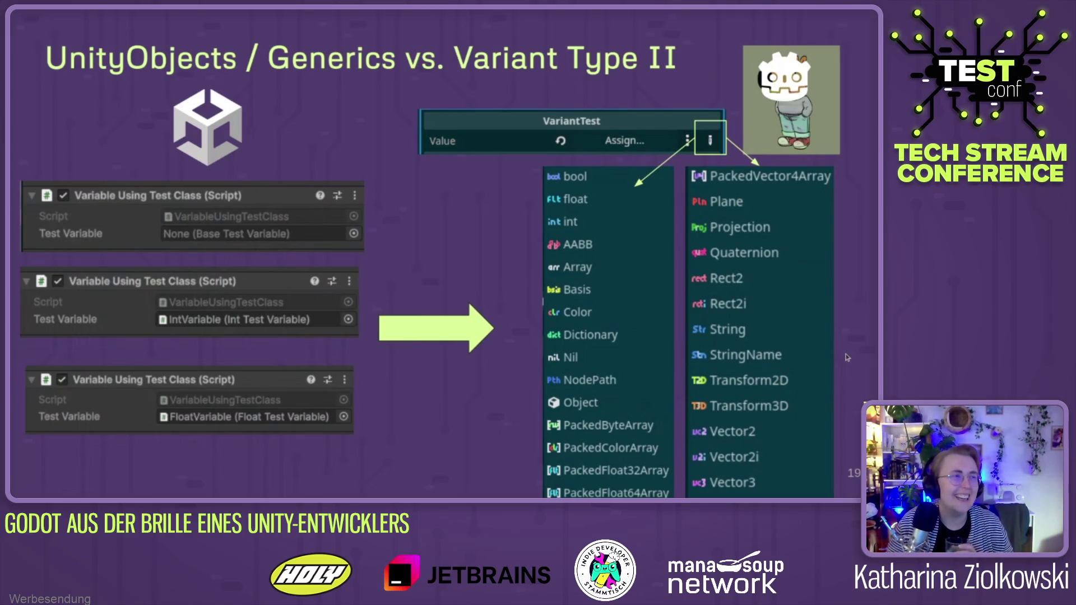
Advance past the Variant Type II slide toward the 2D engine comparison slide
key("Right")
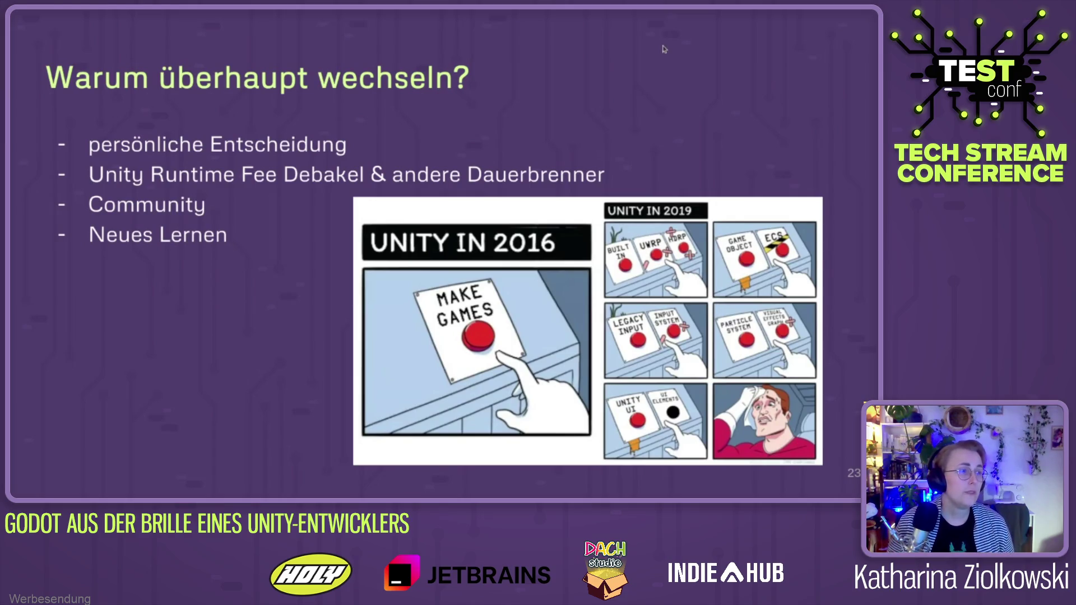
Advance from the Unity 2016 vs 2019 meme slide to slide 24
key("Right")
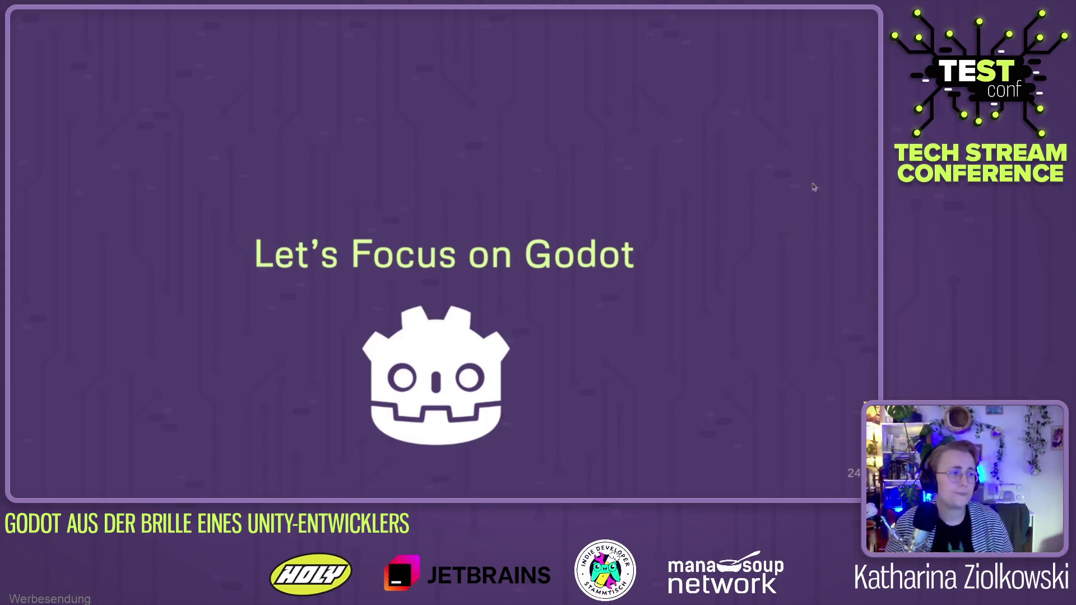
Advance to slide 25, 'The positives', on Godot's Linux support
key("Right")
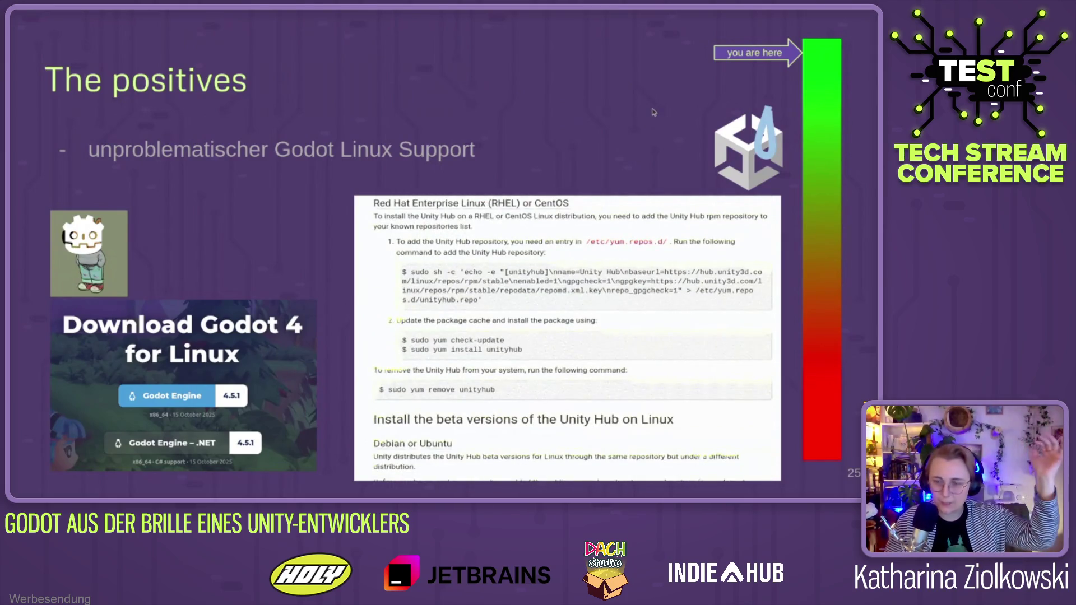
Advance to slide 26, comparing Godot's 201.7 MB with Unity's 9.0 GB
key("Right")
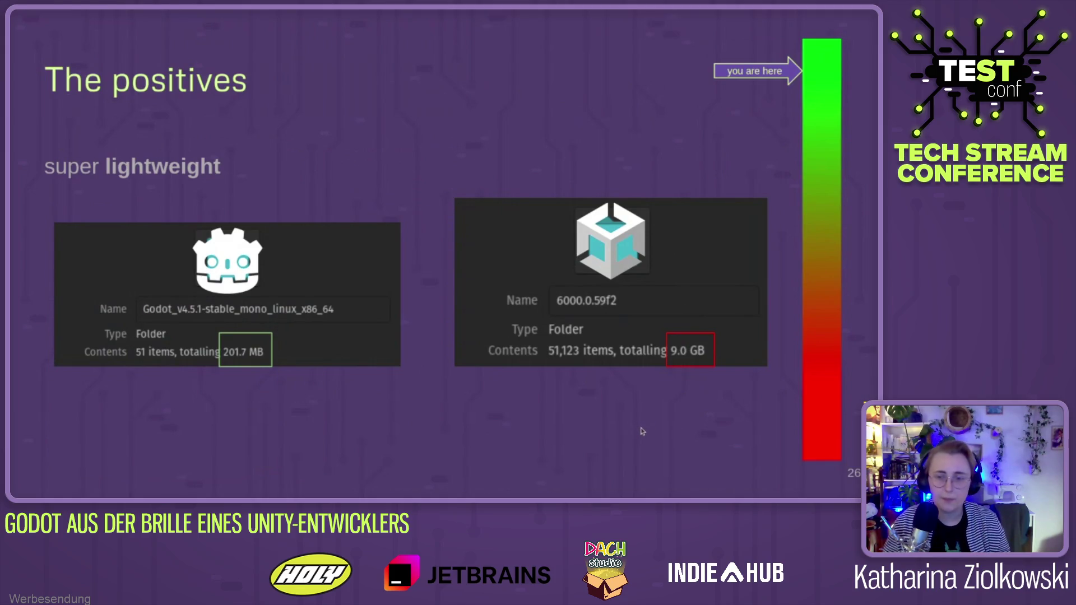
Advance to the 'It's the small things…' slide on Open User Data Folder
key("Right")
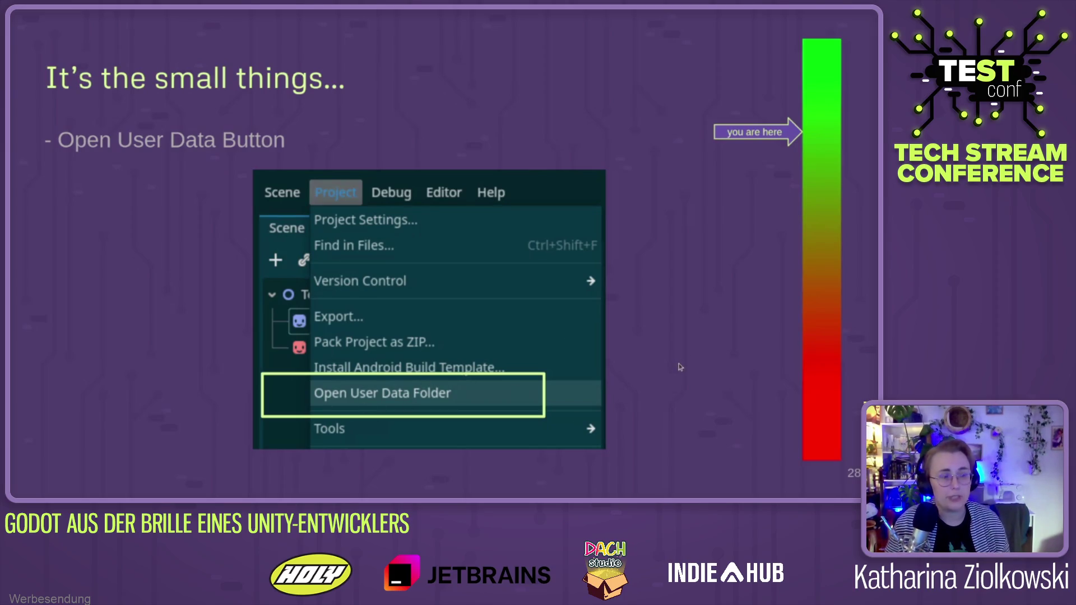
Advance to slide 29, 'Nifty scene functions', on jumping to objects
key("Right")
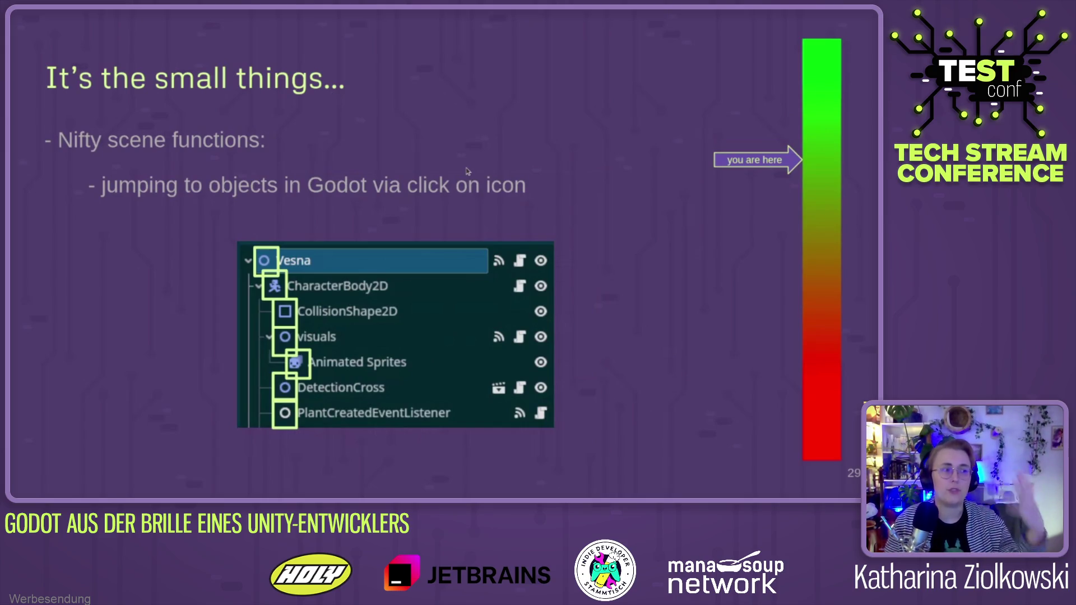
Advance to the slide showing selectable objects at the clicked position
key("Right")
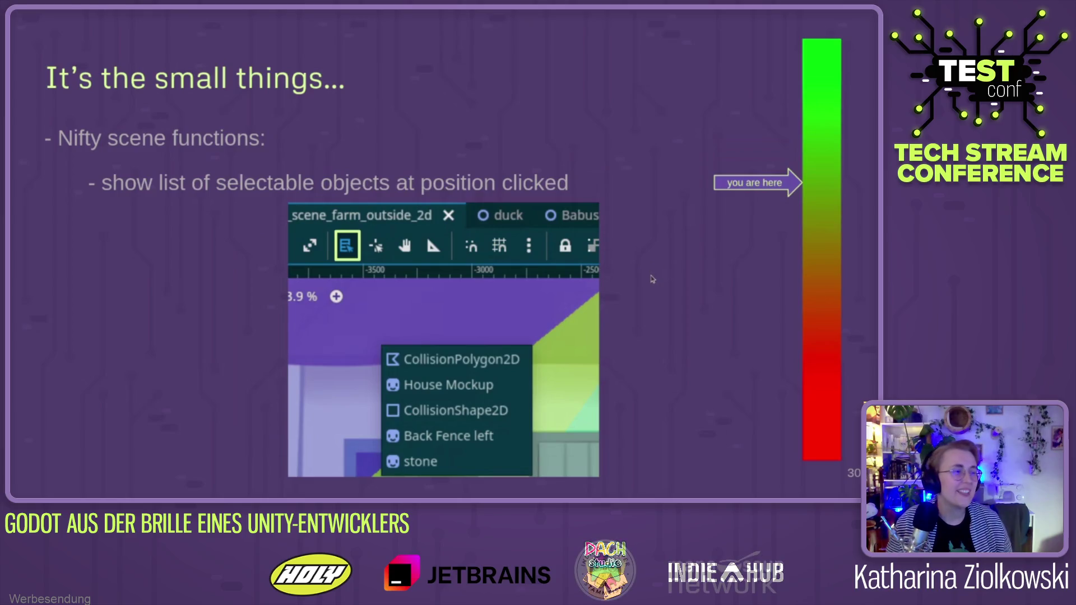
Advance to the slide on Godot's in-editor GDScript and shader editor
key("Right")
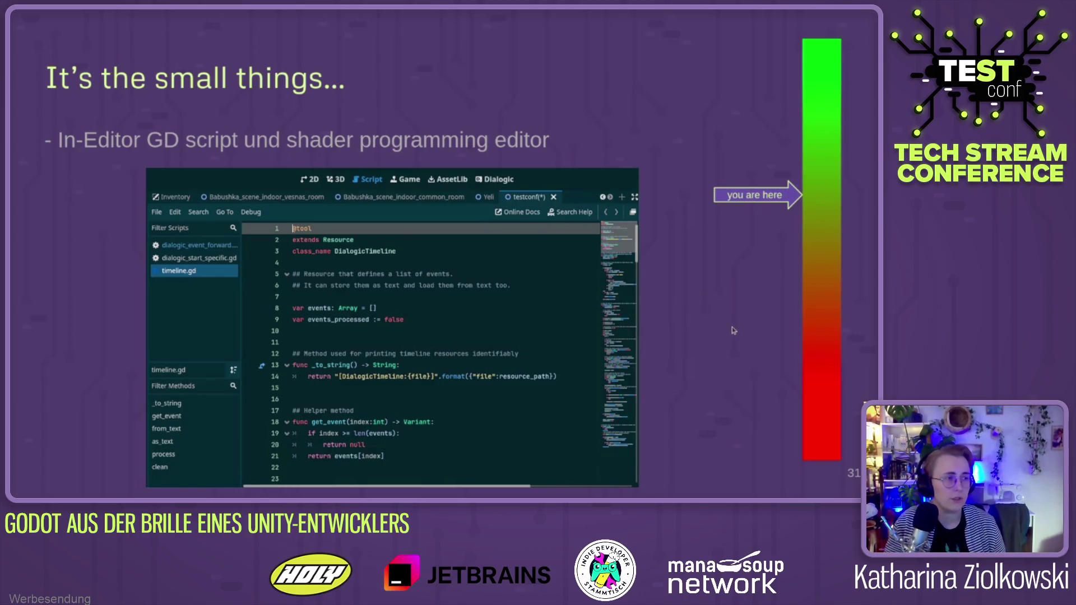
Advance to the 'Neutrales Territorium - was ist ANDERS?' debugging slide
key("Right")
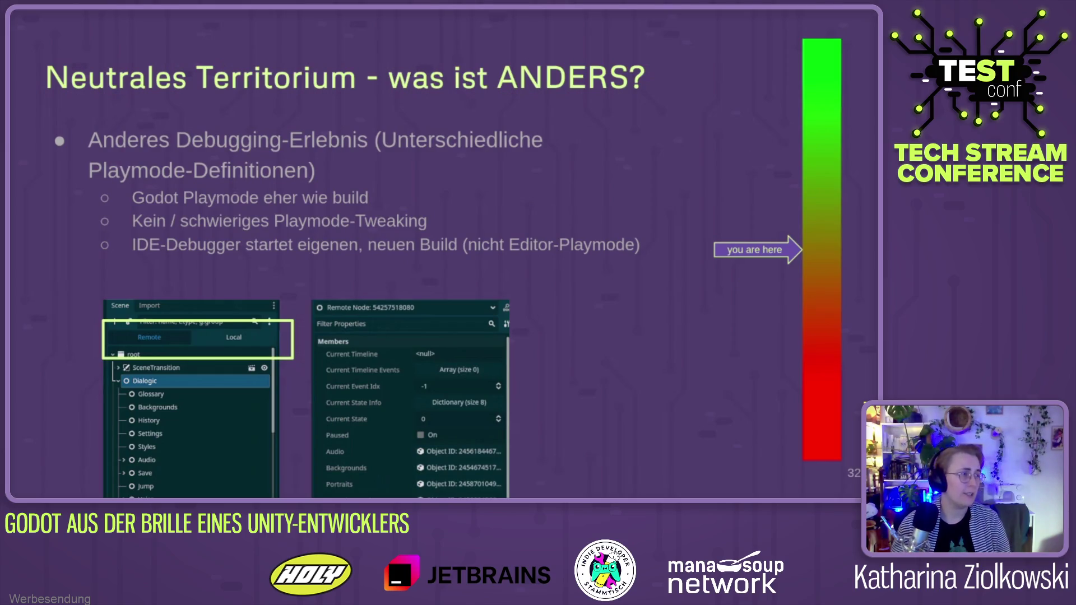
Step back to the script editor slide, then return to slide 32
key("Left")
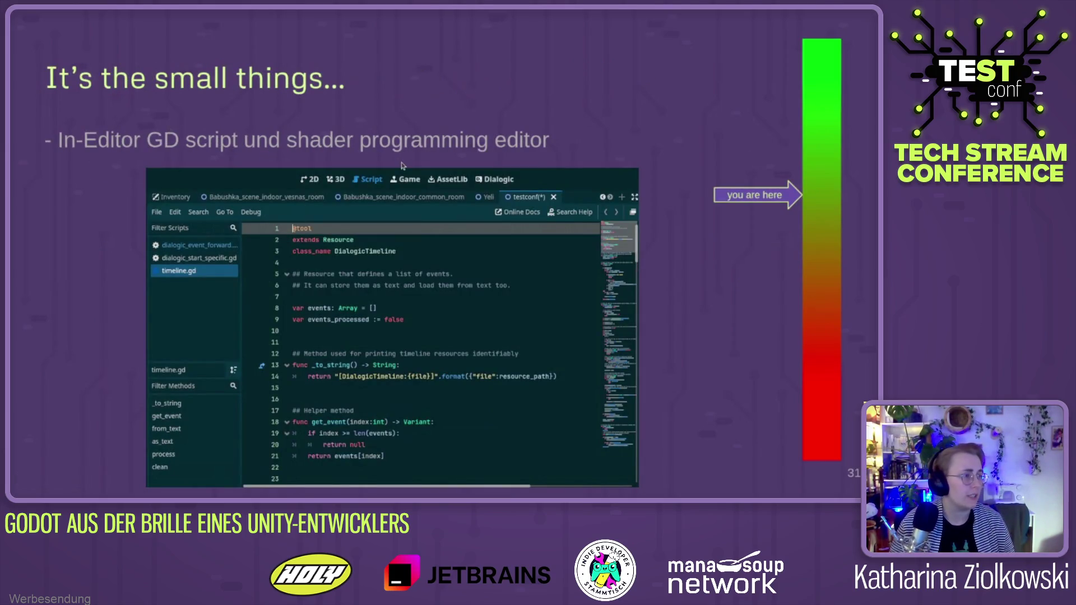
key("Right")
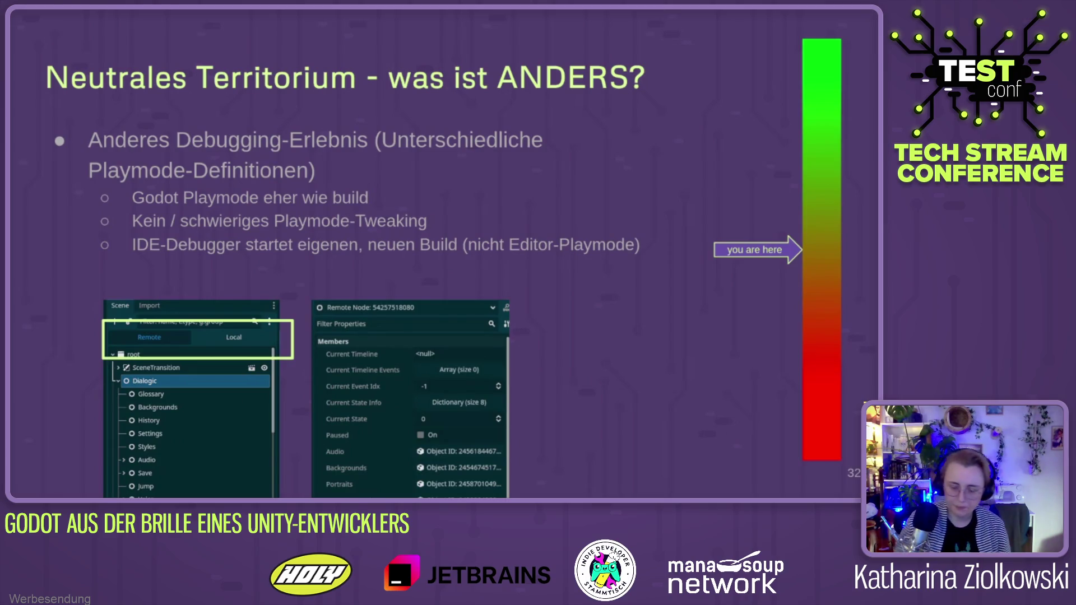
Advance to slide 33 on window layouting, Unity > Godot
key("Right")
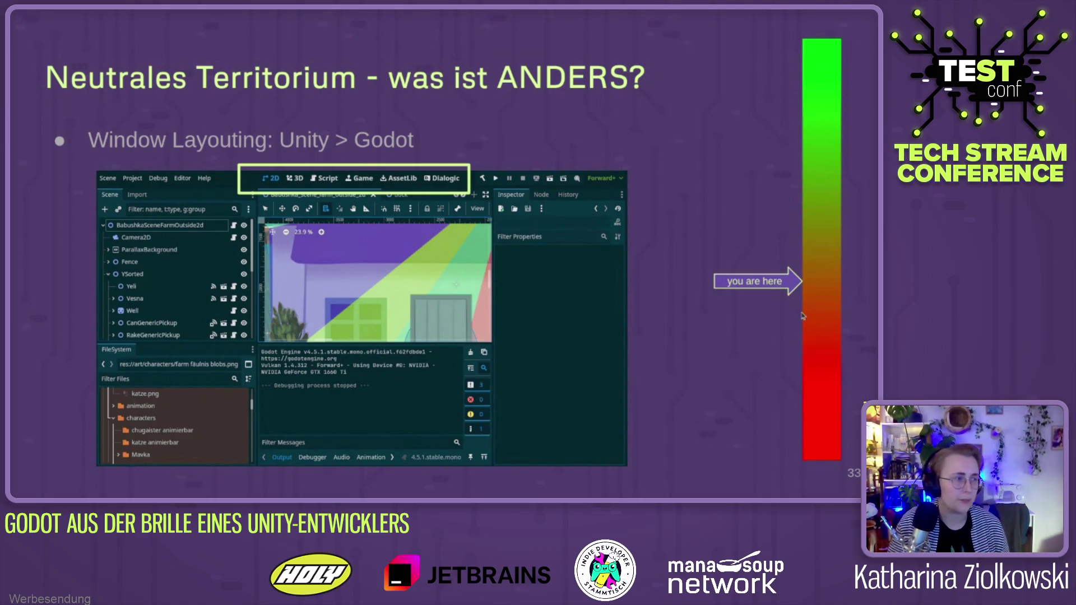
Advance past the transparent 4k texture slide to slide 34 on C# refactoring and enable/disable
key("Right")
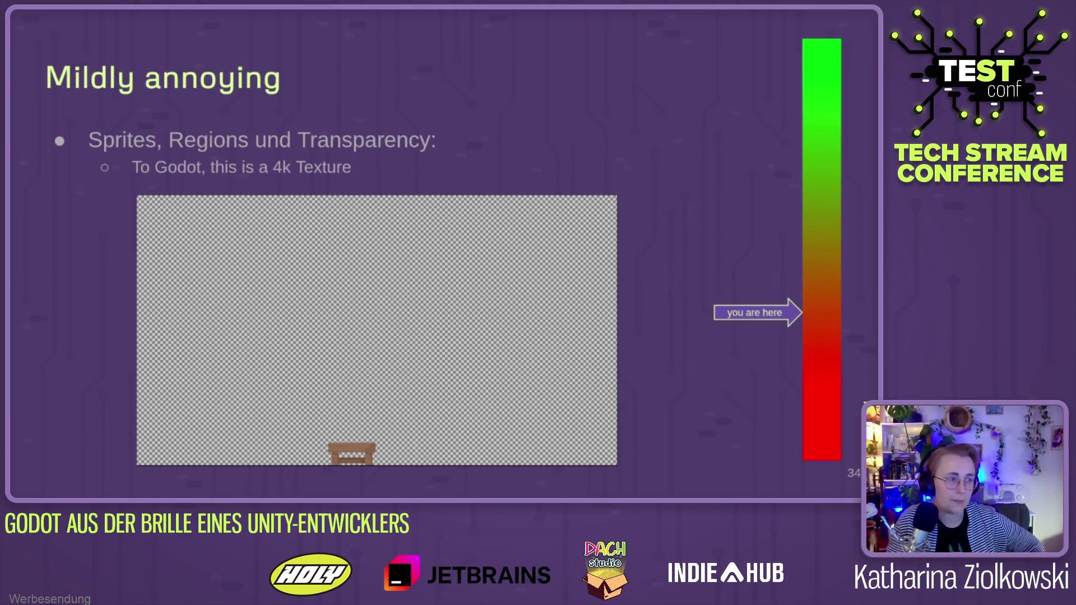
key("Right")
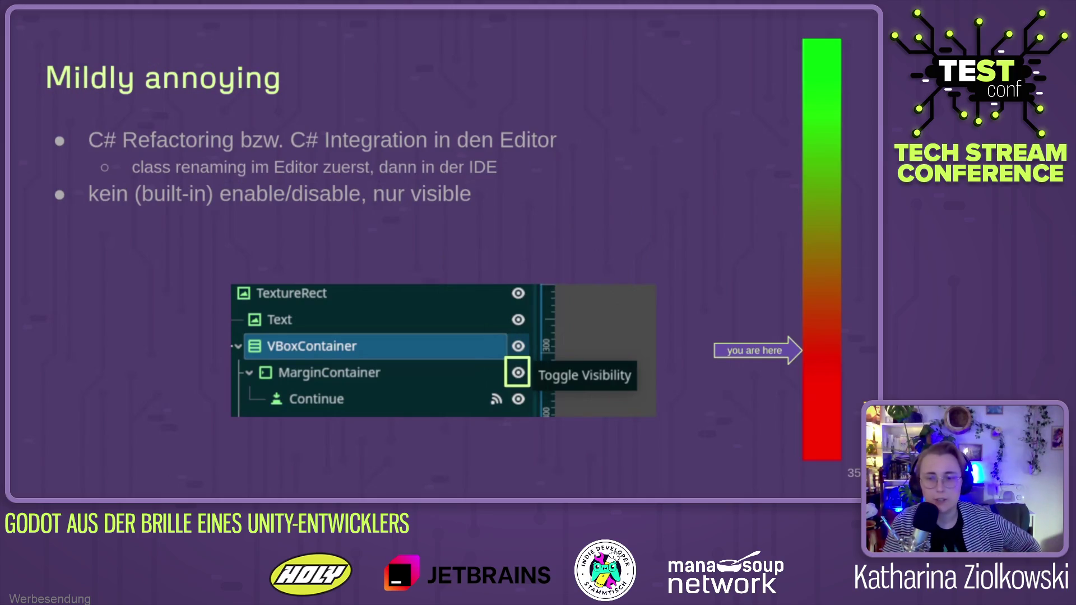
Advance to slide 36, on Godot lacking in-editor search for signal connections
key("Right")
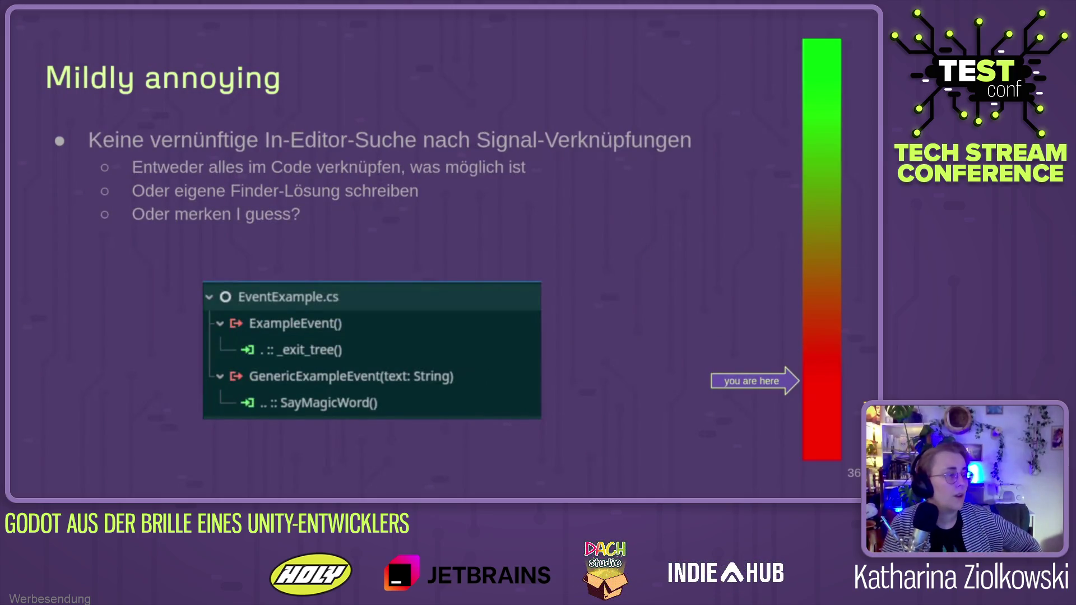
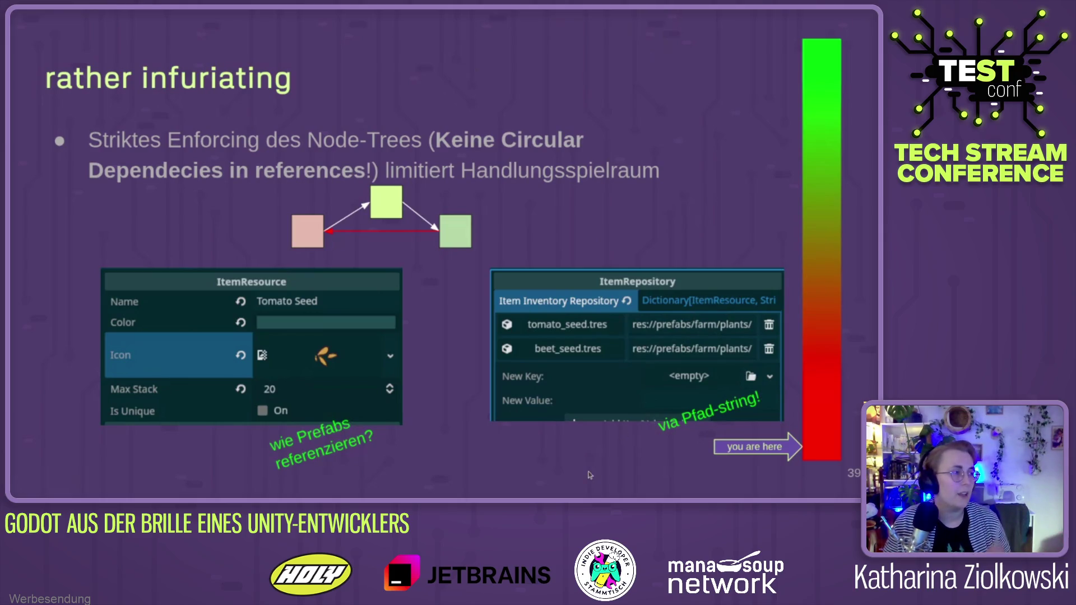
Advance to the closing thank-you slide and briefly show the live camera feed full screen
key("Right")
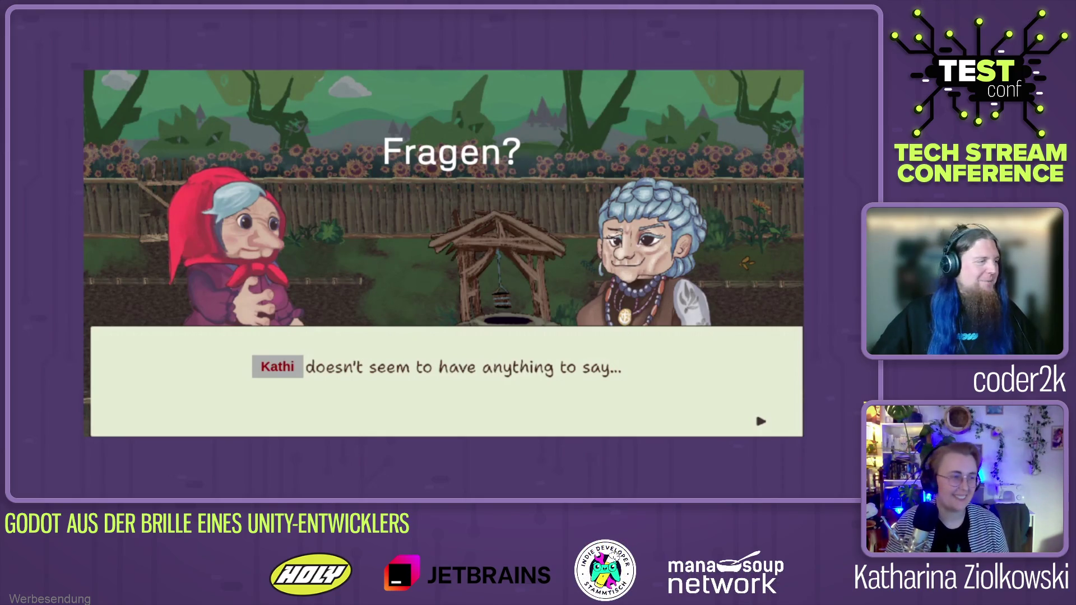
key("Right")
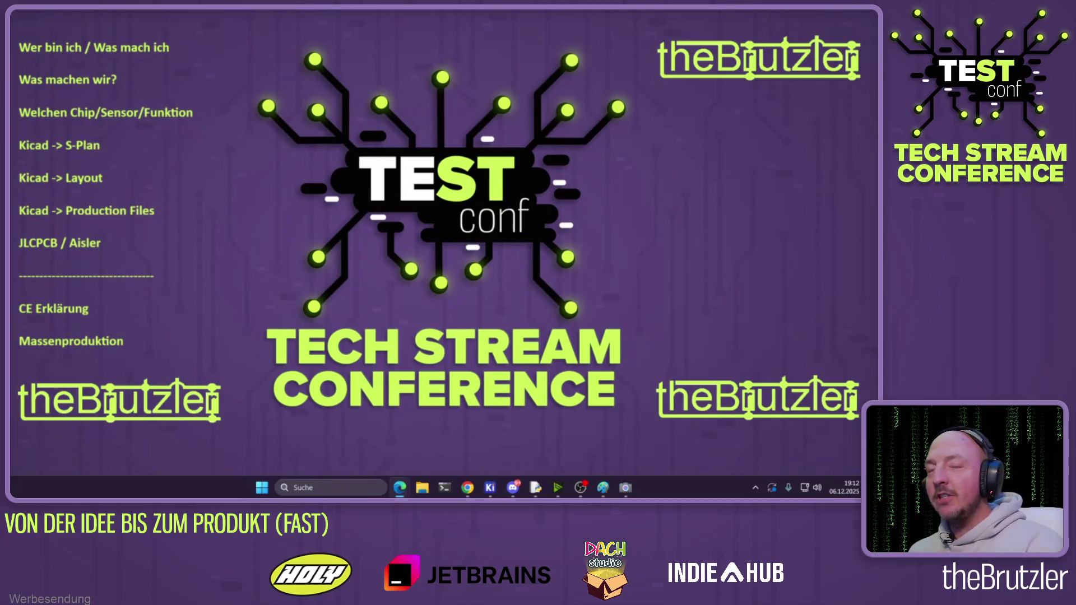
left_click(626, 487)
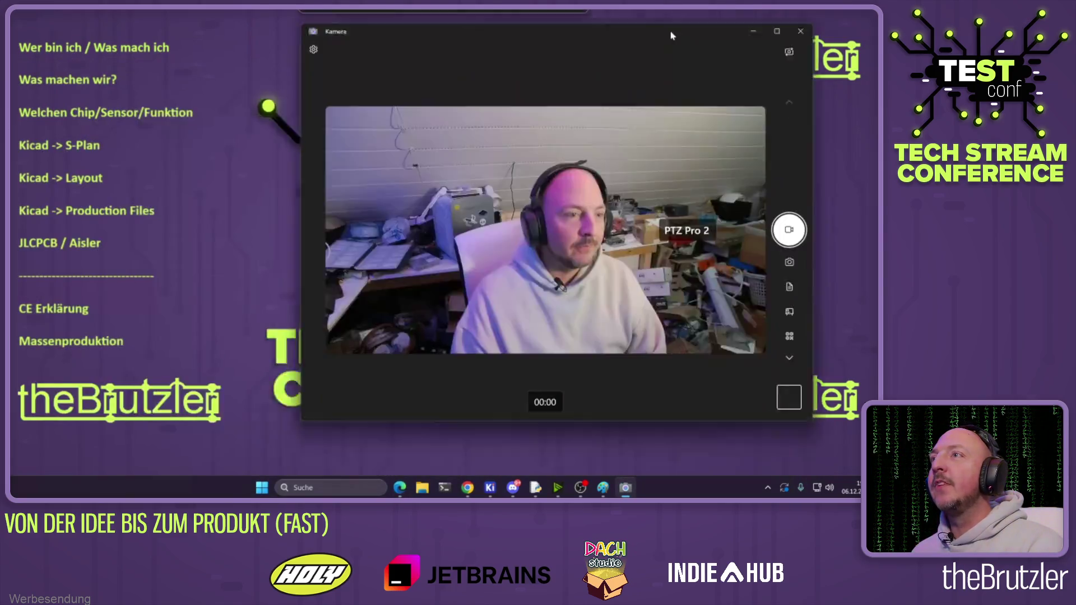
left_click(800, 33)
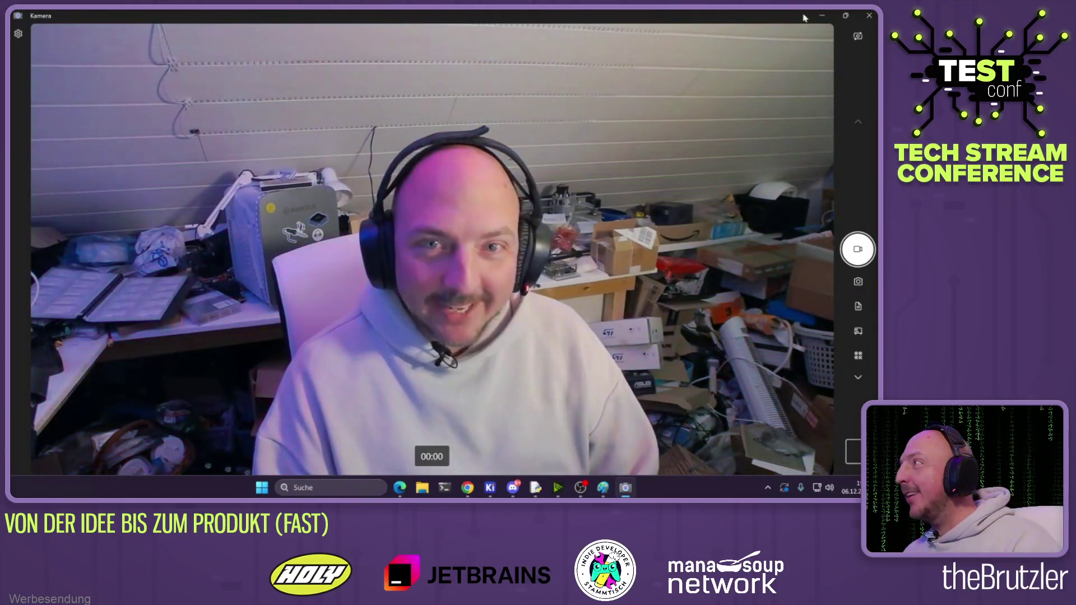
left_click(823, 16)
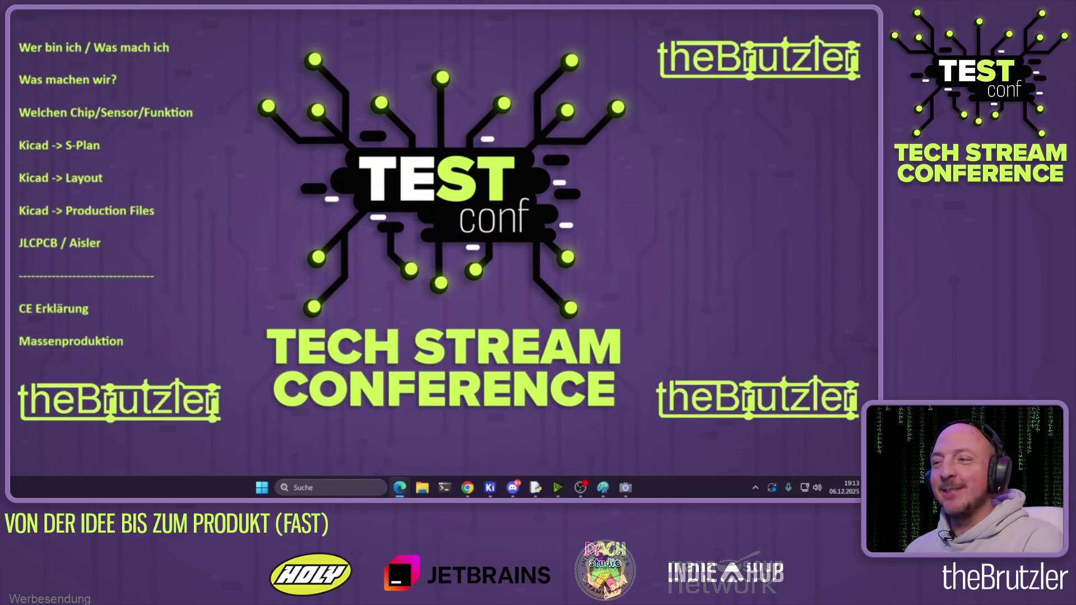
Turn the system volume down to just below 55 in Quick Settings
left_click(808, 488)
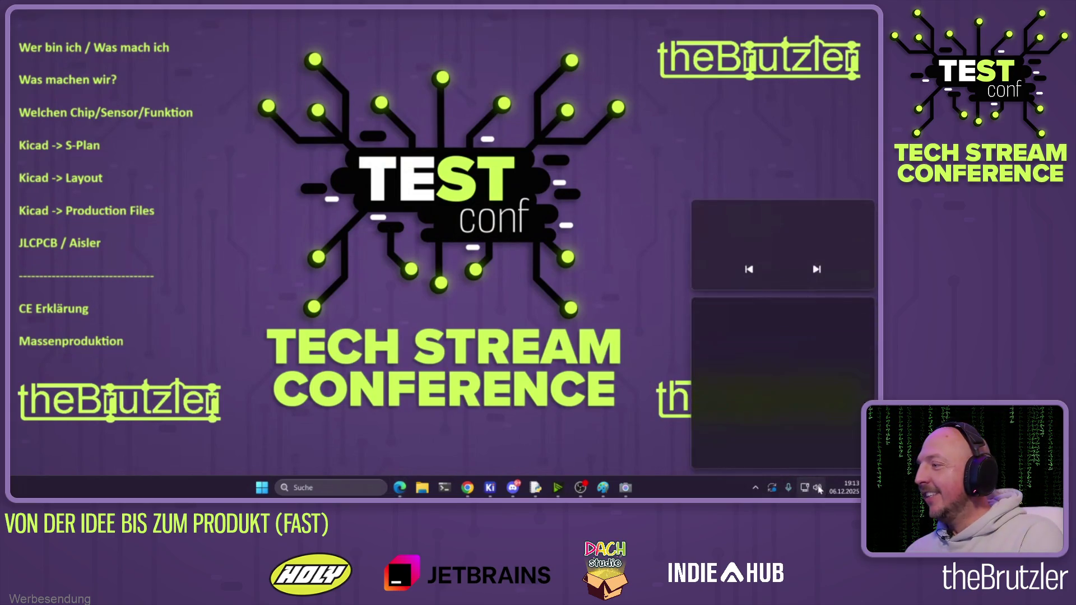
left_click_drag(811, 426, 765, 426)
left_click(558, 289)
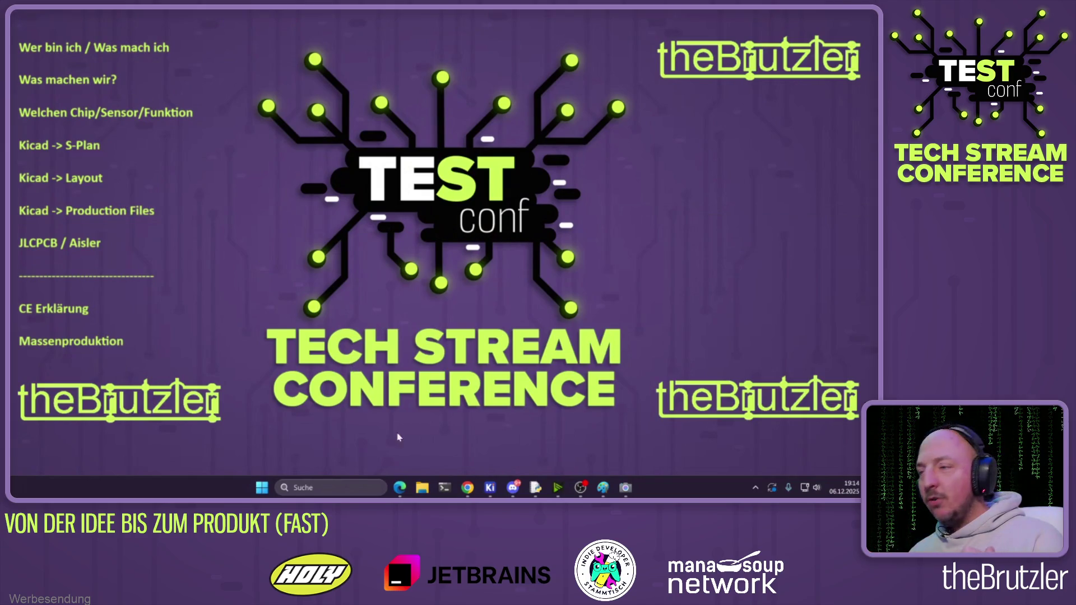
mouse_move(400, 487)
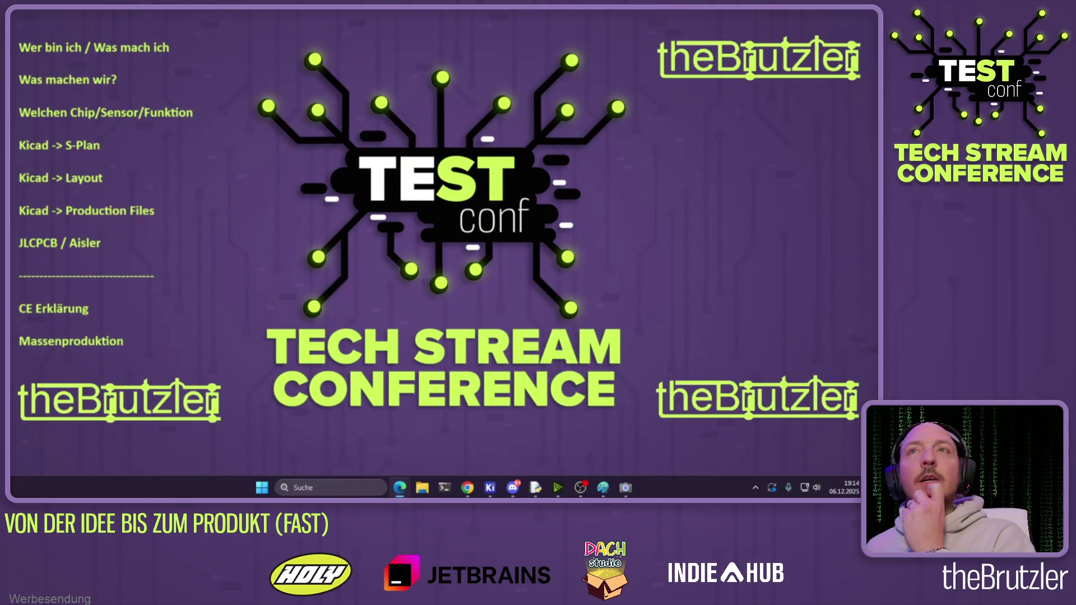
key("alt+Tab")
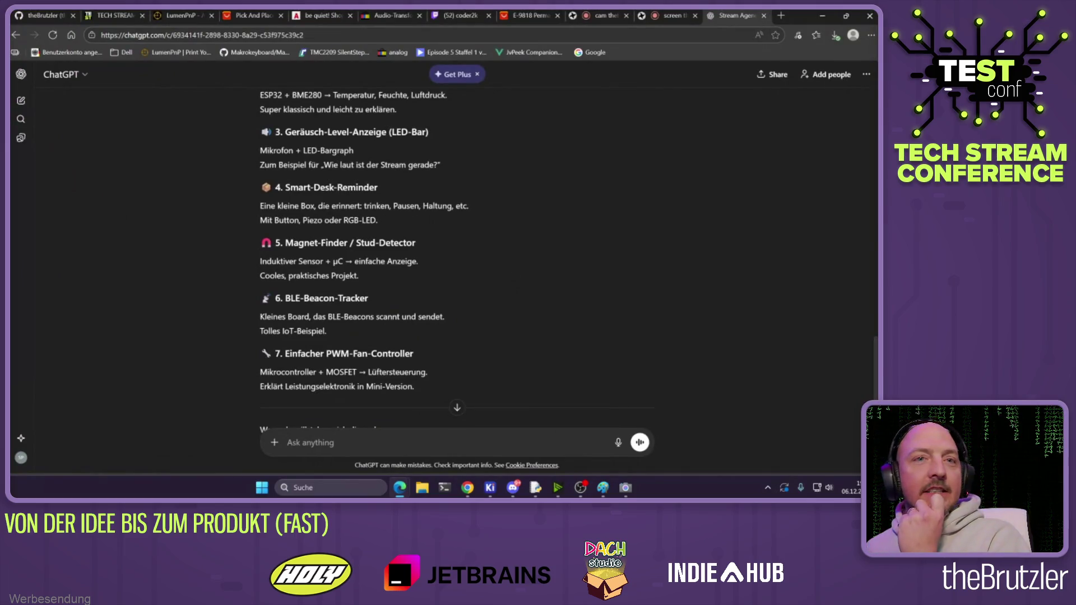
Return to the ChatGPT chat and scroll up to the start of the stream agenda
key("alt+Tab")
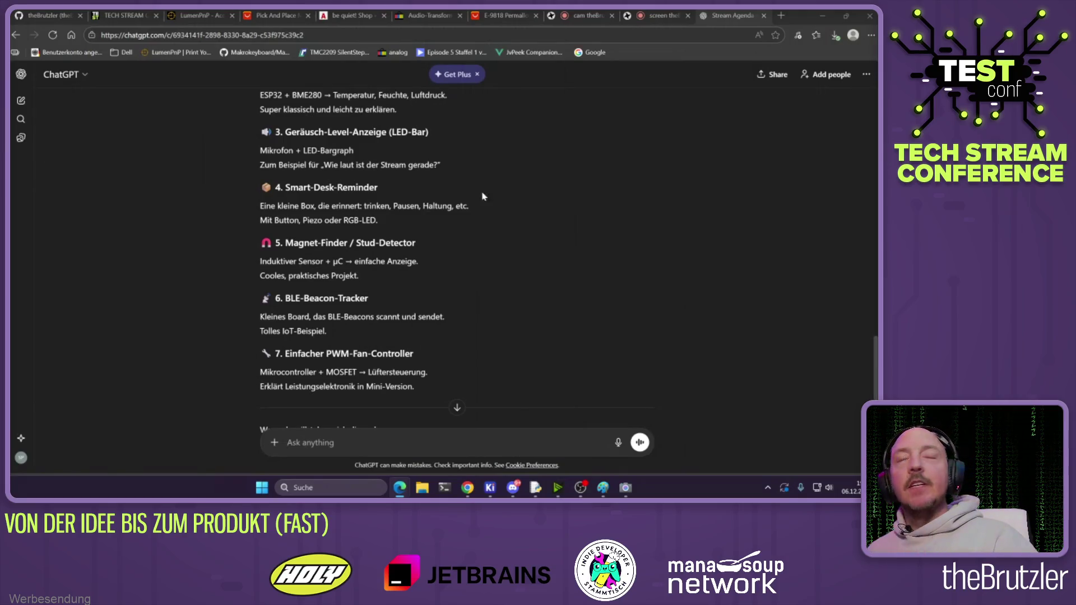
scroll(459, 272, "up", 5)
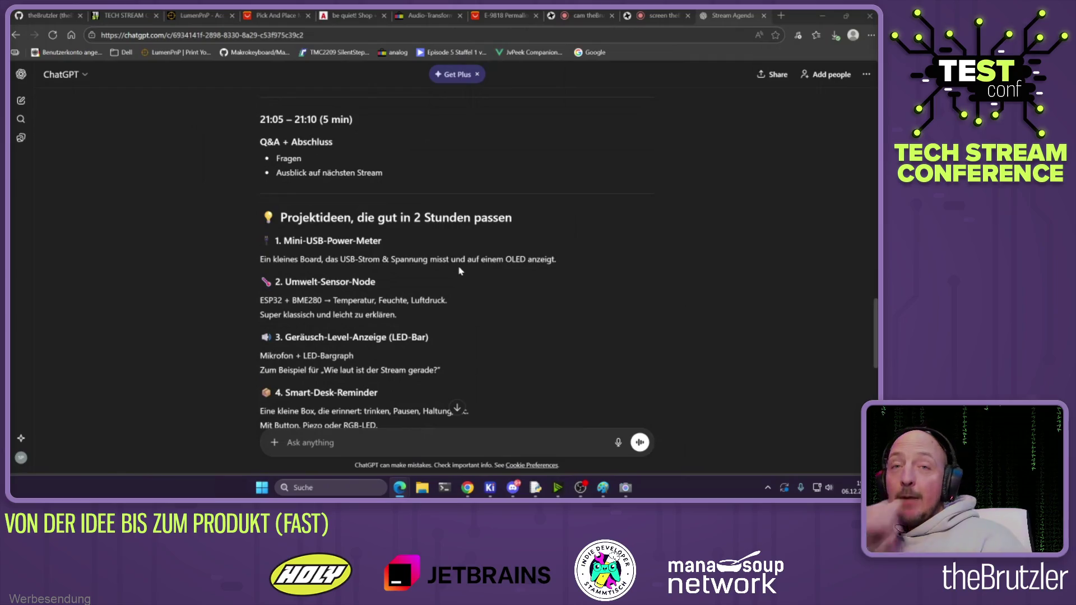
scroll(459, 271, "up", 15)
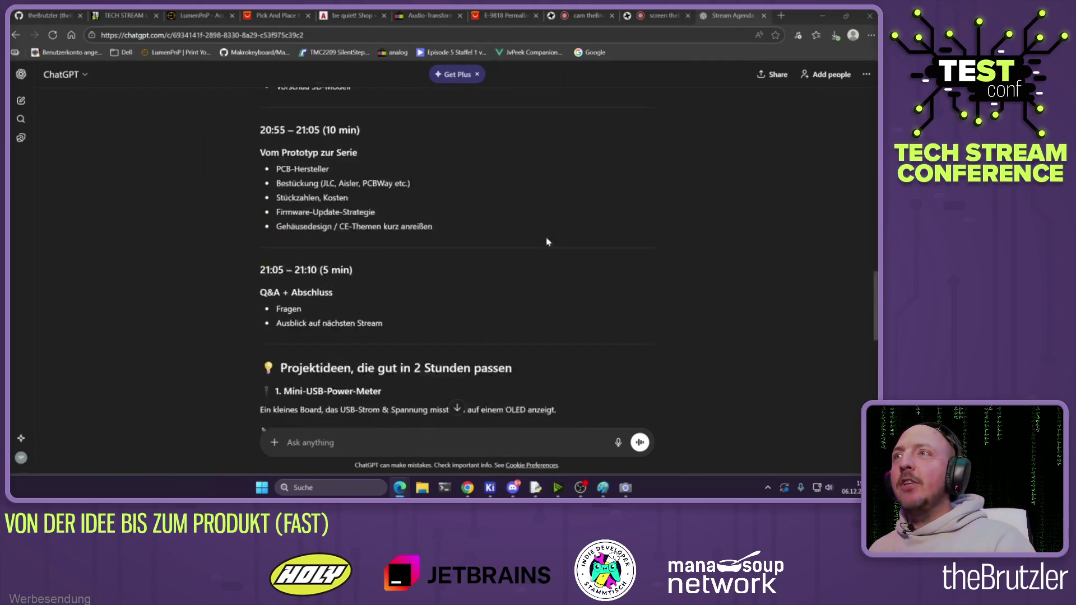
scroll(461, 264, "up", 3)
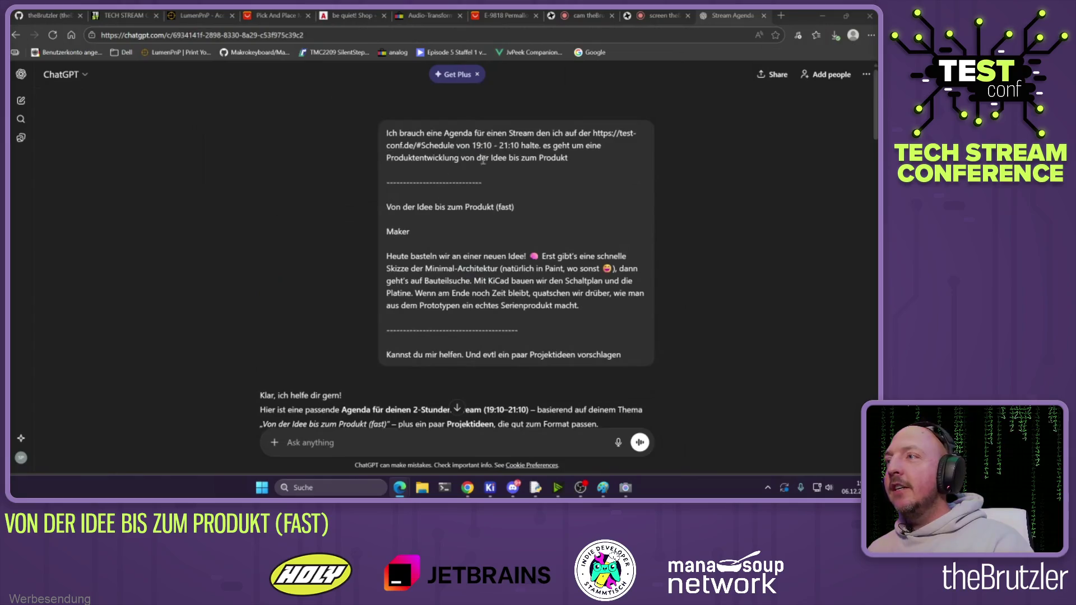
scroll(393, 283, "down", 3)
left_click(272, 272)
Scroll through the 19:10 agenda, highlighting the first slot's five-minute duration
scroll(340, 302, "down", 1)
left_click_drag(279, 287, 368, 288)
scroll(359, 280, "down", 2)
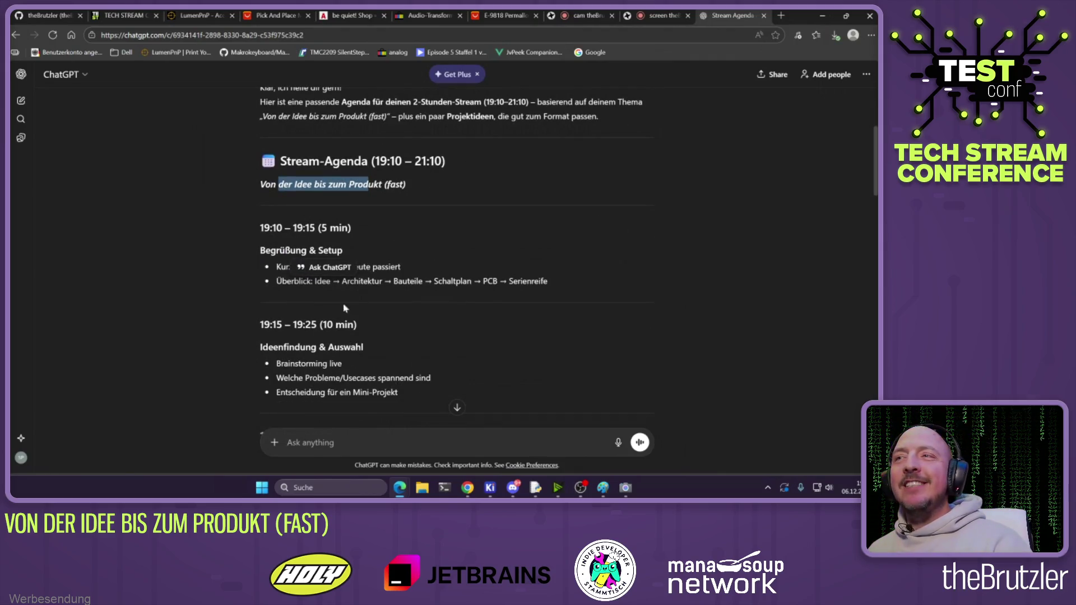
left_click_drag(319, 228, 341, 226)
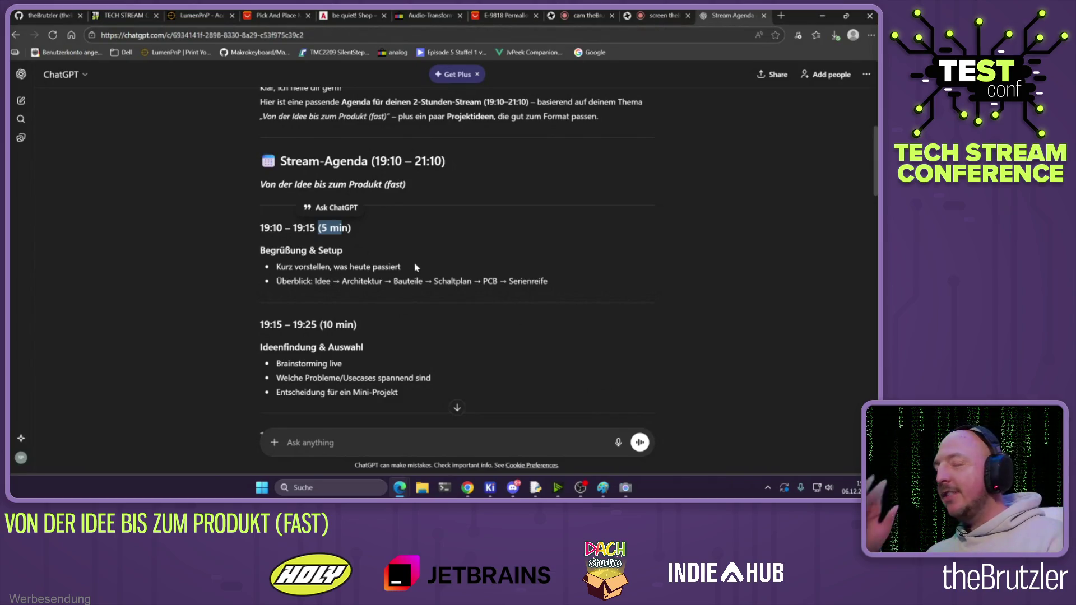
scroll(419, 268, "down", 2)
left_click(490, 246)
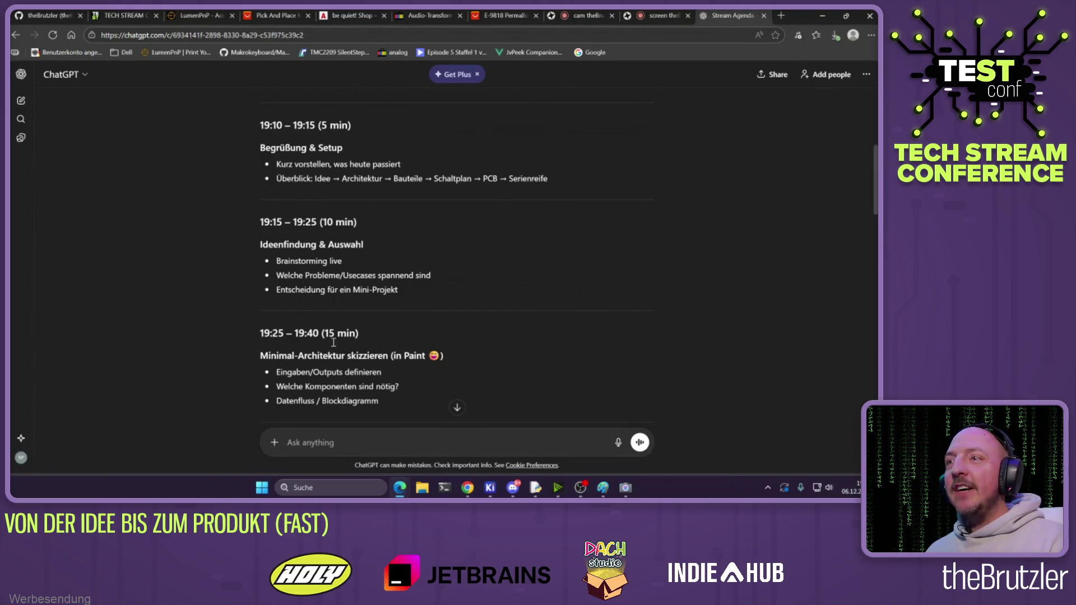
scroll(336, 290, "down", 4)
Scroll to the Projektideen section and highlight ESP32 in the sensor-node idea
scroll(346, 289, "down", 10)
scroll(346, 289, "down", 1)
scroll(345, 289, "up", 1)
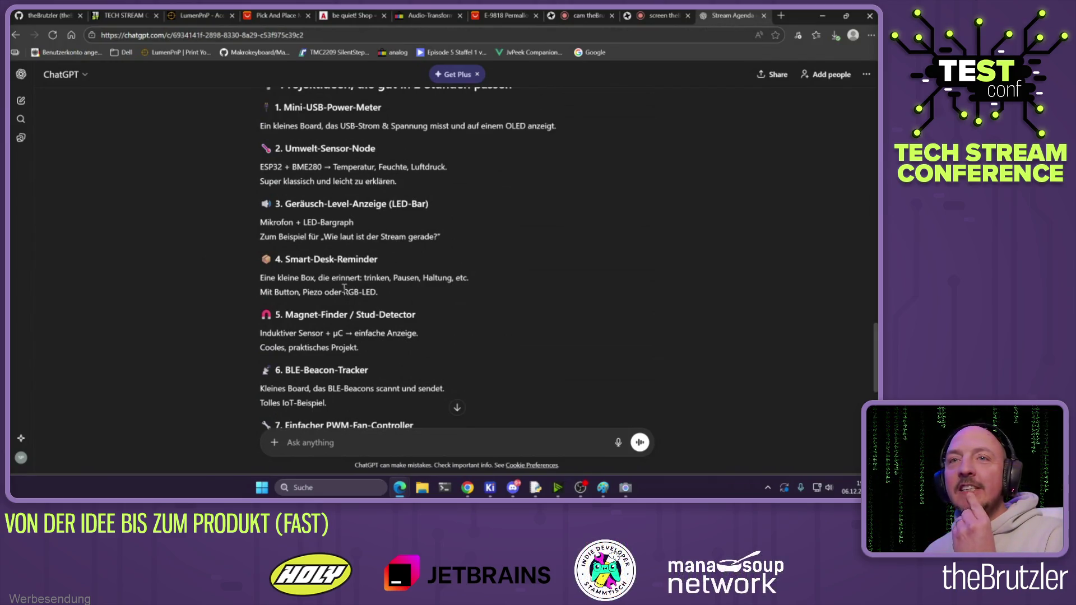
scroll(345, 288, "up", 1)
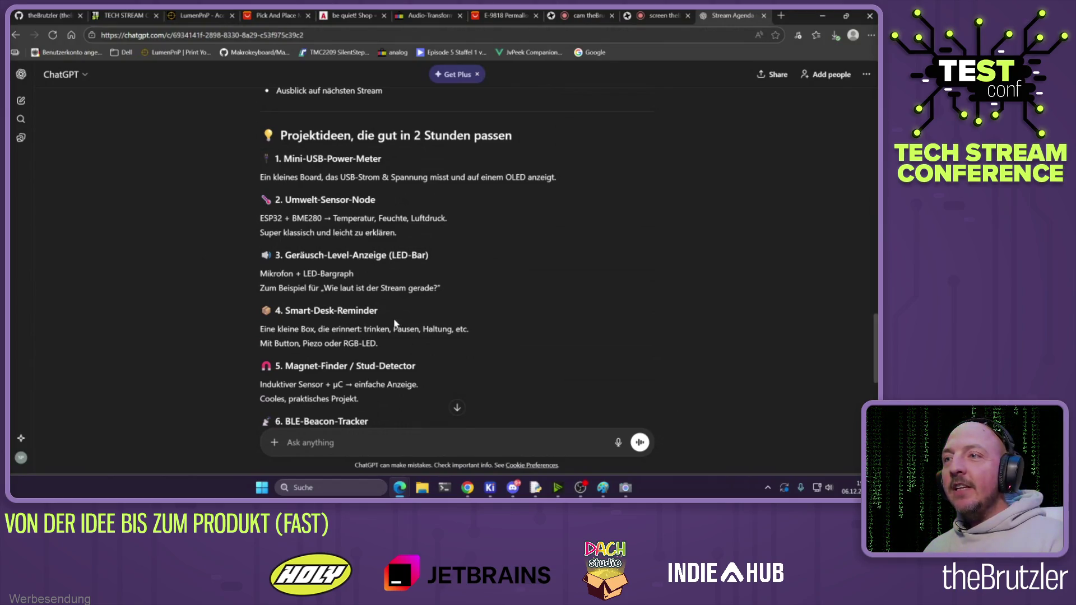
scroll(395, 324, "down", 1)
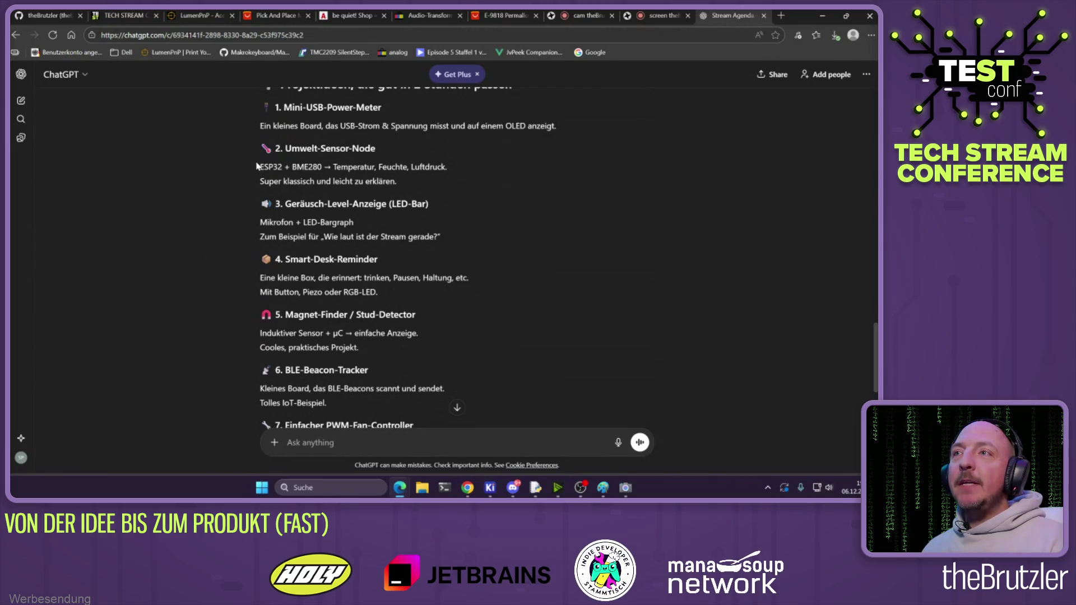
left_click_drag(259, 167, 284, 168)
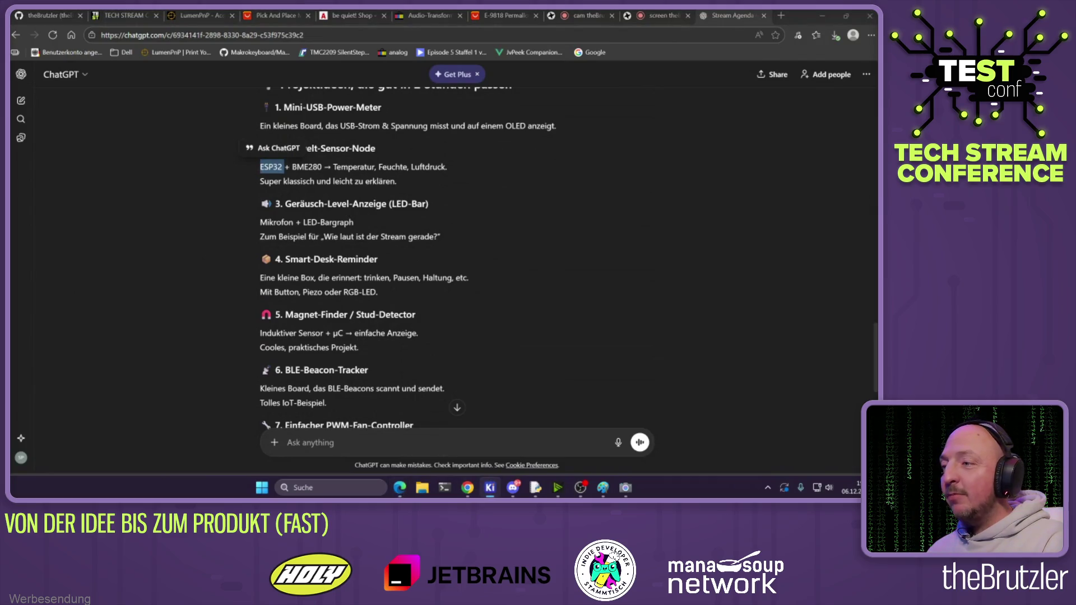
Reopen the recent SUB-tember_Titan project and its schematic from the KiCad taskbar icon
right_click(490, 487)
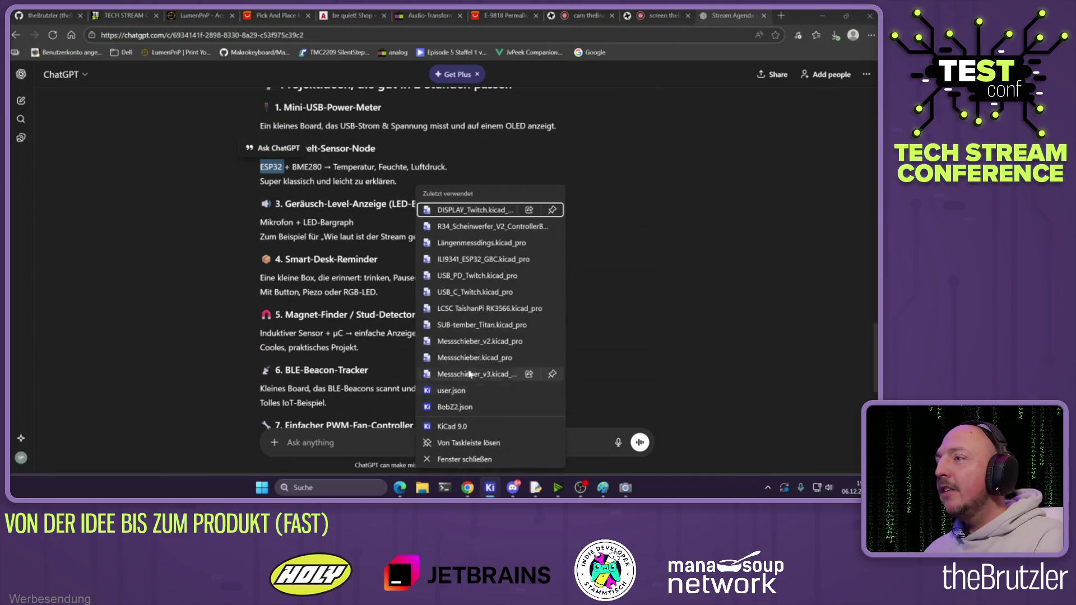
left_click(485, 337)
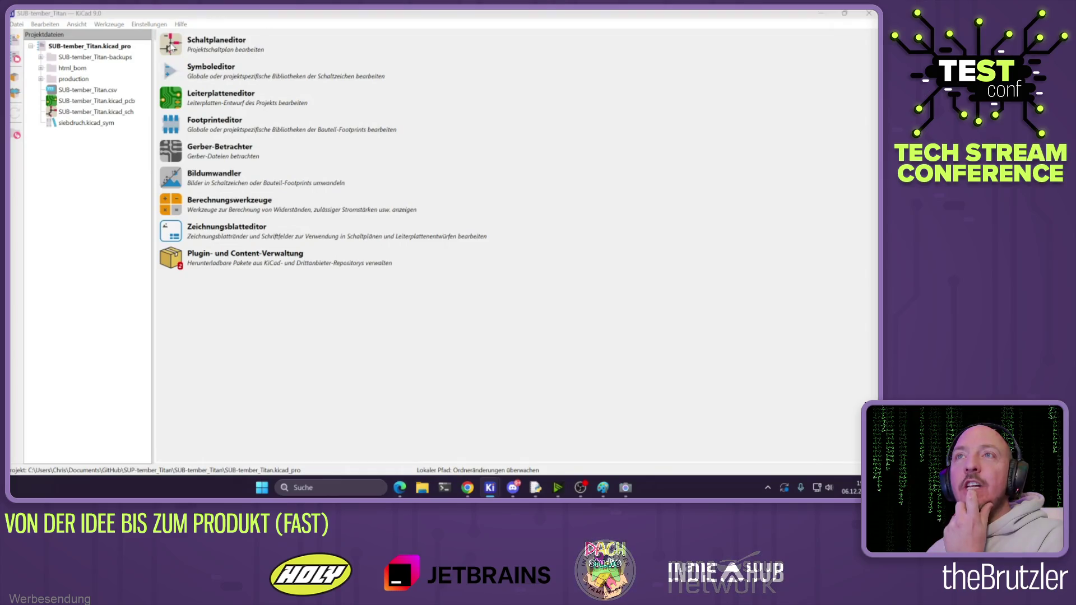
left_click(171, 44)
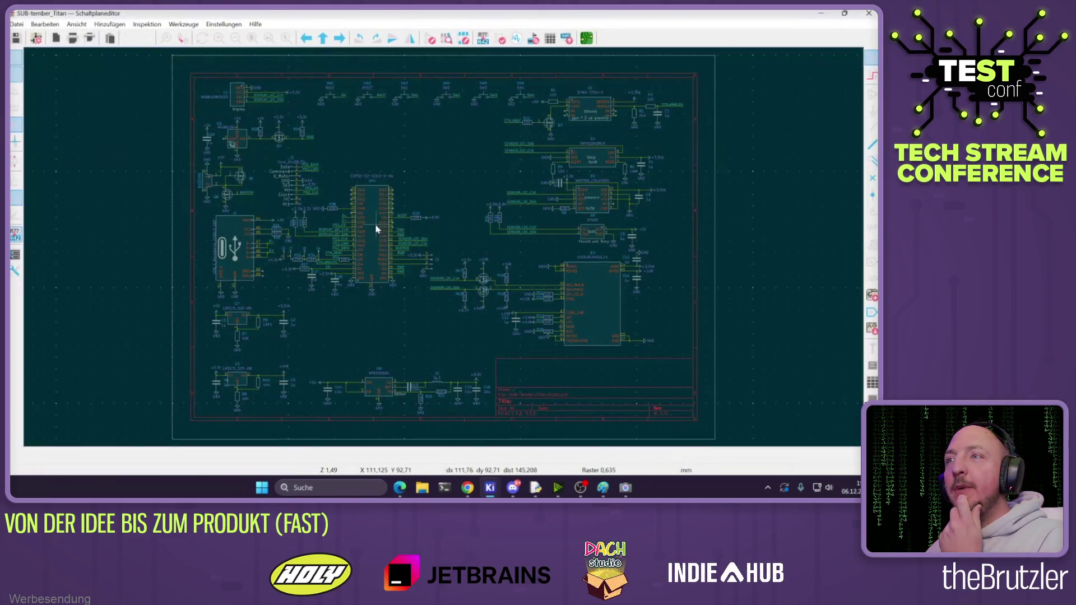
Zoom around the schematic to look over the U8 and U4 sensor circuits
scroll(442, 251, "up", 3)
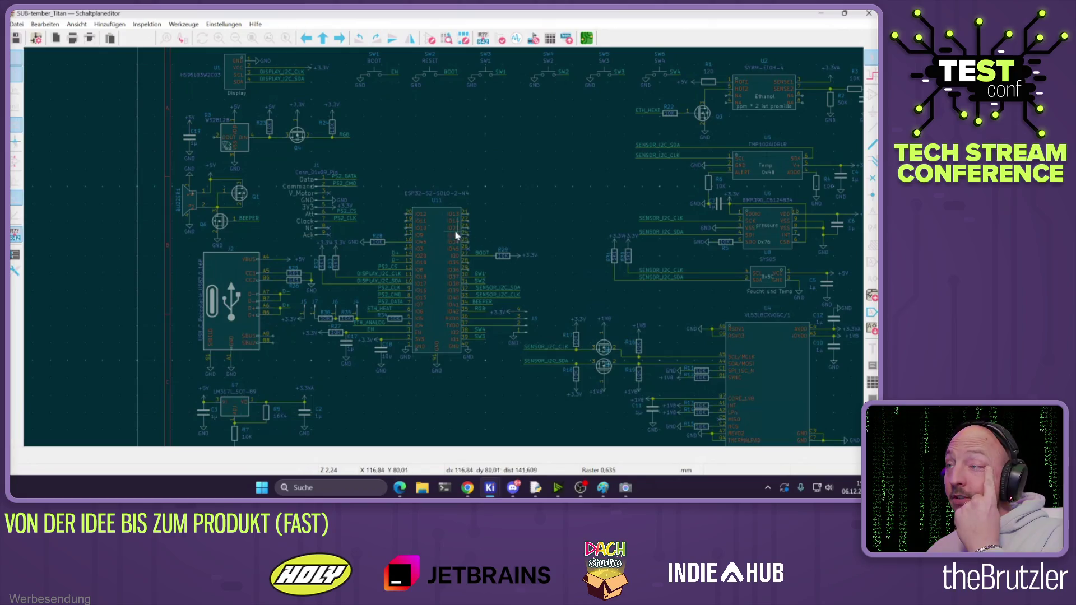
scroll(415, 289, "down", 3)
scroll(444, 247, "up", 5)
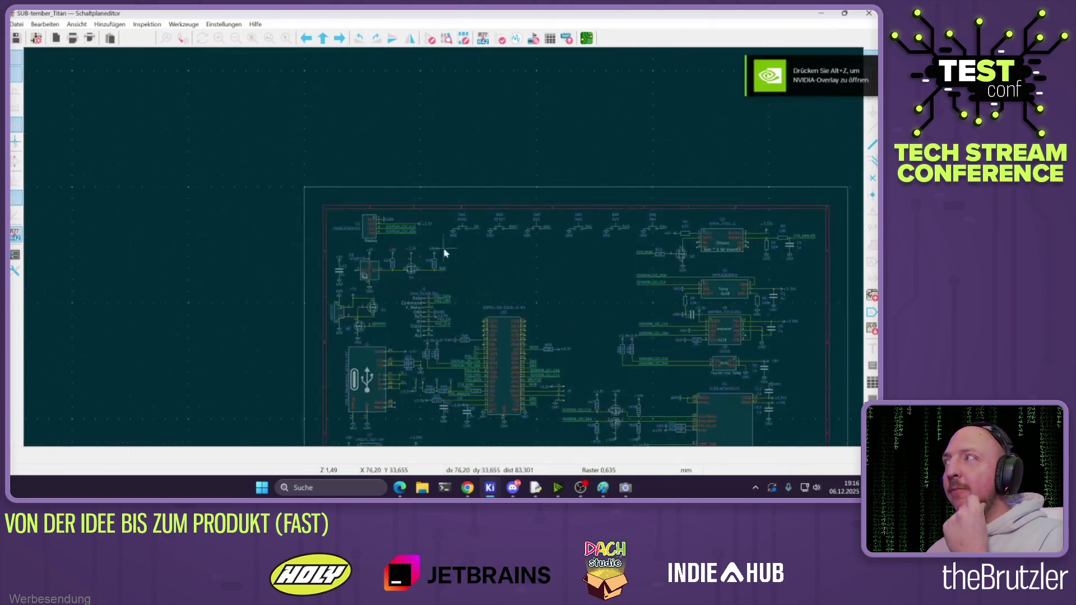
scroll(442, 255, "down", 3)
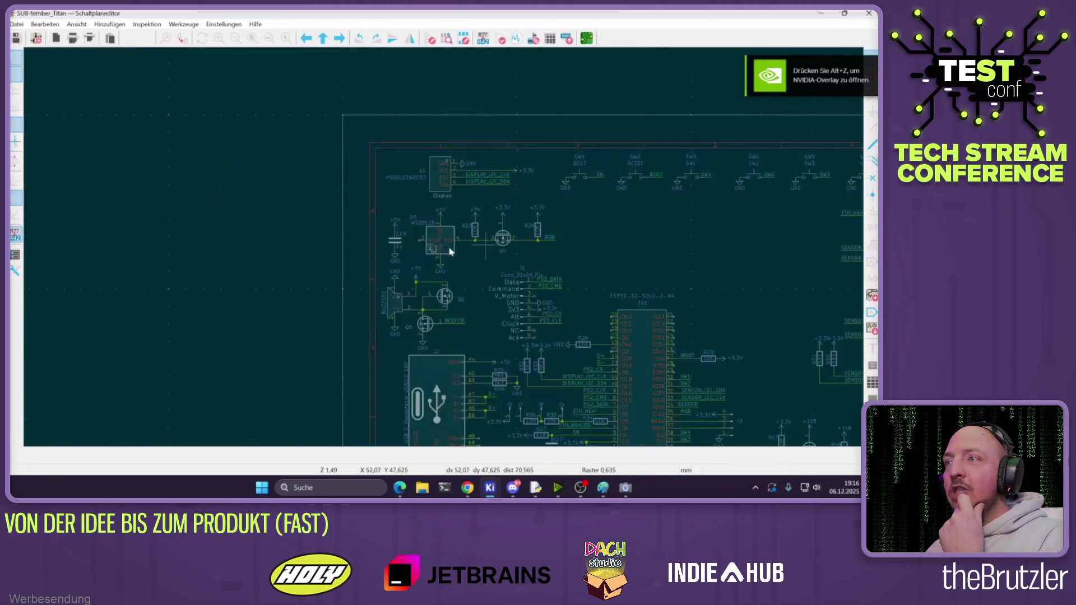
scroll(432, 250, "up", 3)
scroll(437, 252, "down", 2)
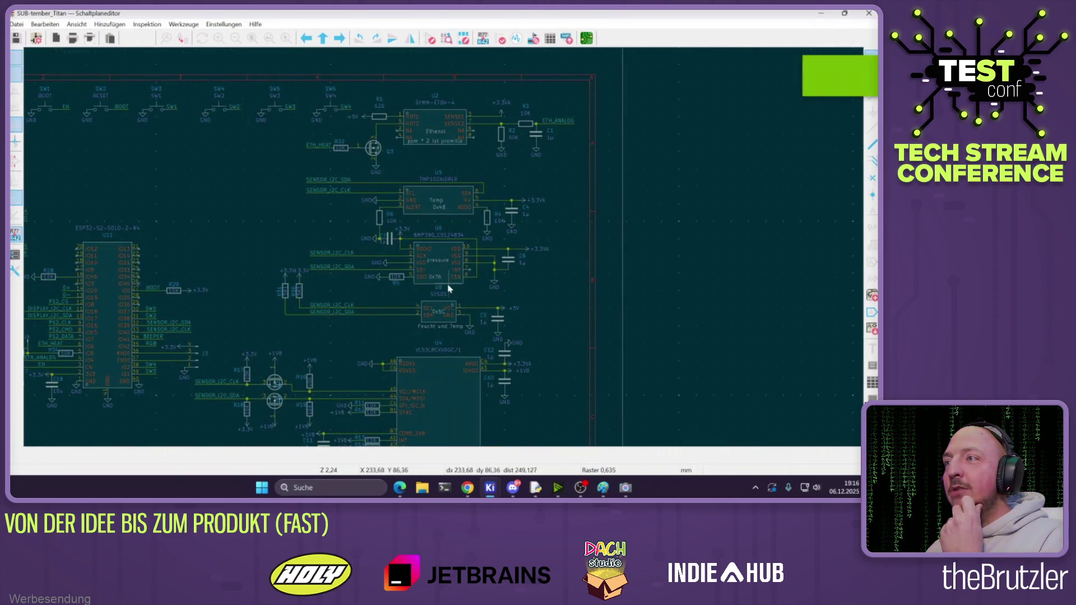
scroll(436, 310, "up", 2)
scroll(451, 250, "down", 2)
scroll(449, 246, "up", 2)
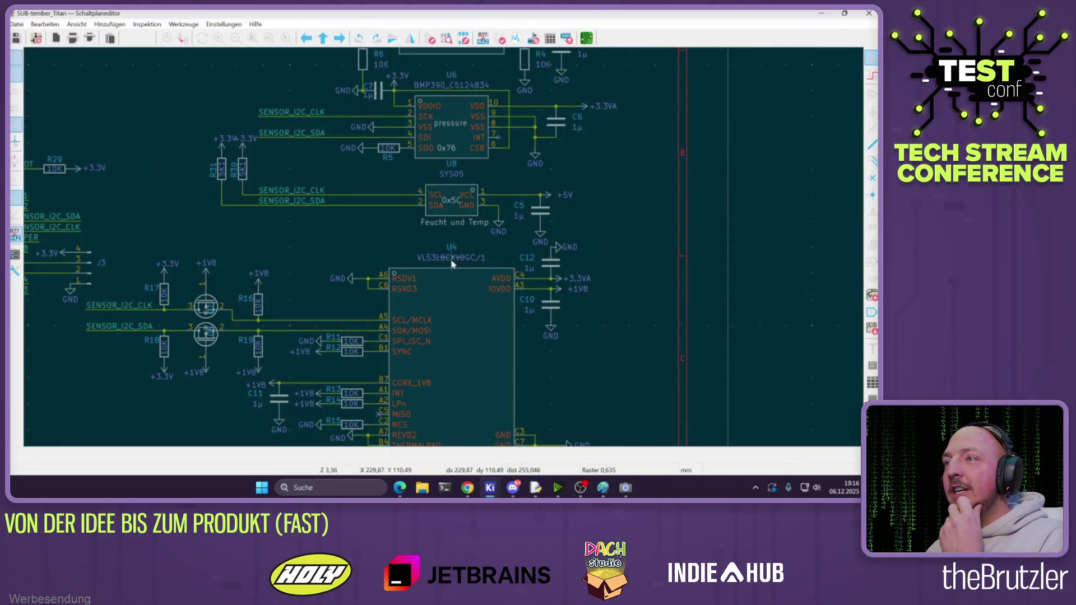
scroll(449, 246, "down", 2)
scroll(437, 255, "up", 2)
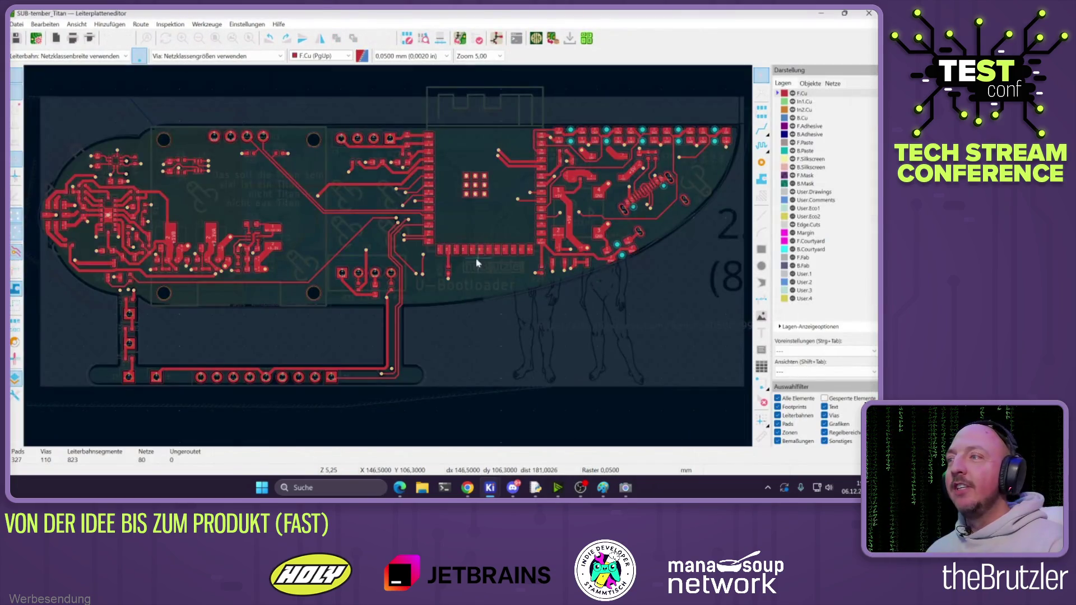
Make User.Drawings the active layer and select the board's reference image
scroll(389, 256, "down", 5)
scroll(359, 246, "up", 2)
scroll(308, 284, "up", 2)
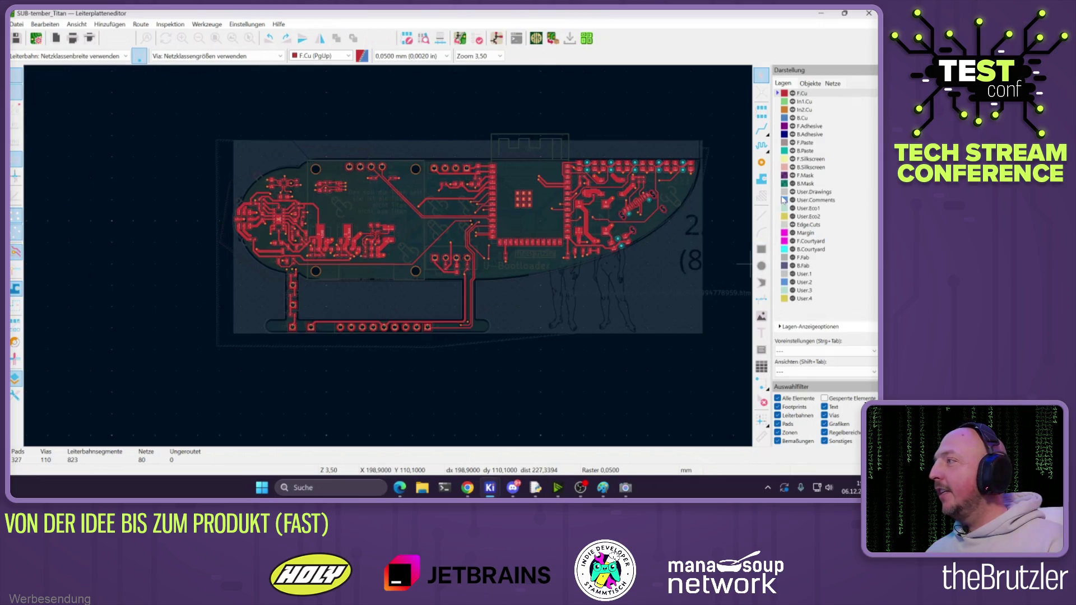
left_click(806, 191)
left_click(633, 367)
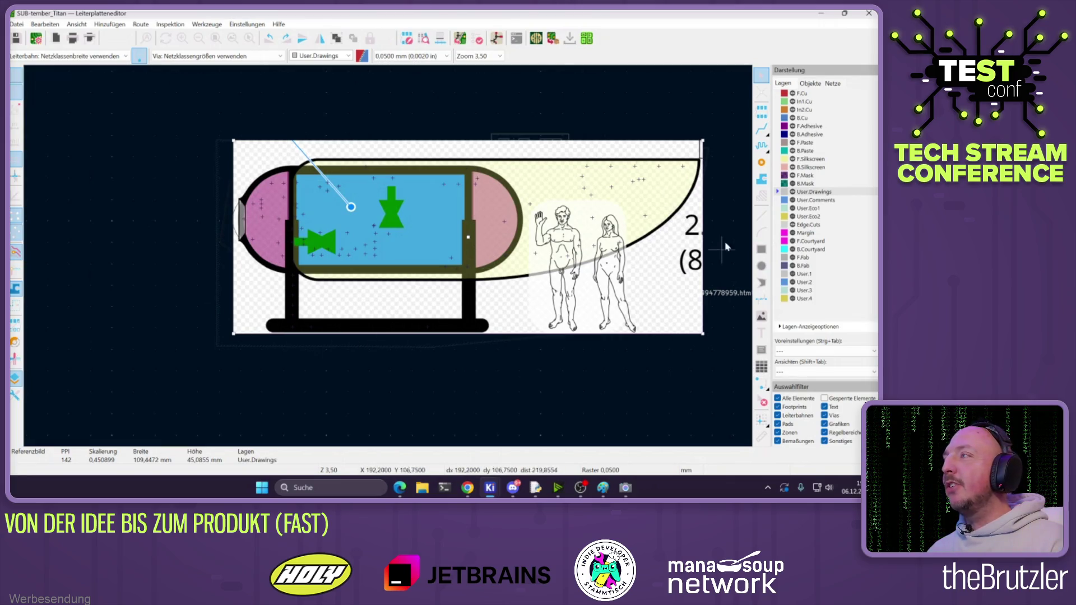
Switch back to the F.Cu layer, look over the layout, and close the PCB editor
left_click(801, 93)
scroll(579, 336, "down", 3)
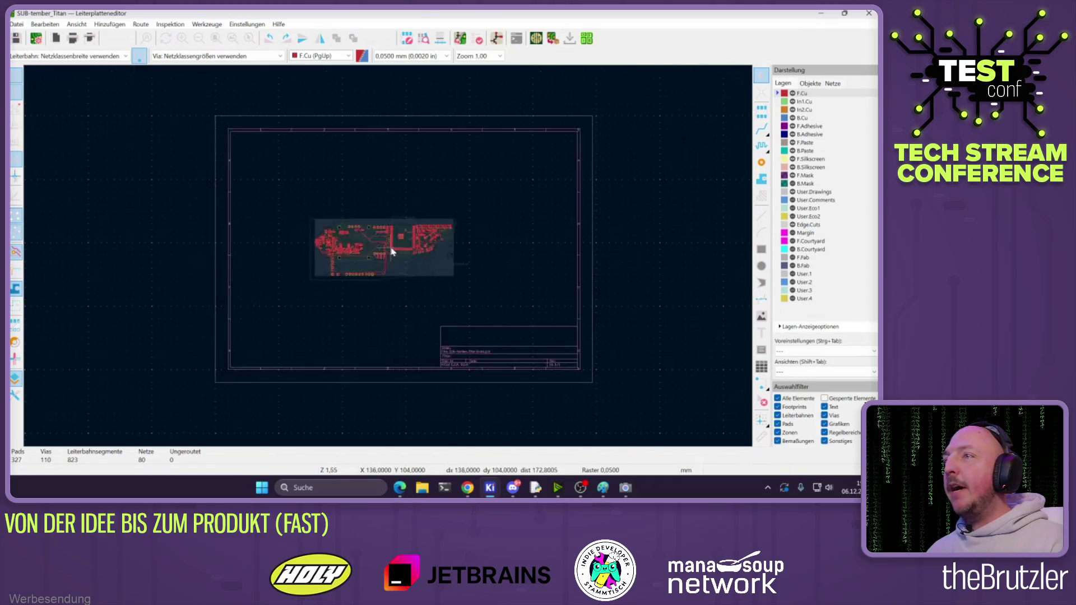
scroll(234, 192, "up", 3)
scroll(386, 255, "up", 1)
scroll(389, 259, "down", 1)
scroll(389, 258, "up", 1)
scroll(389, 257, "down", 1)
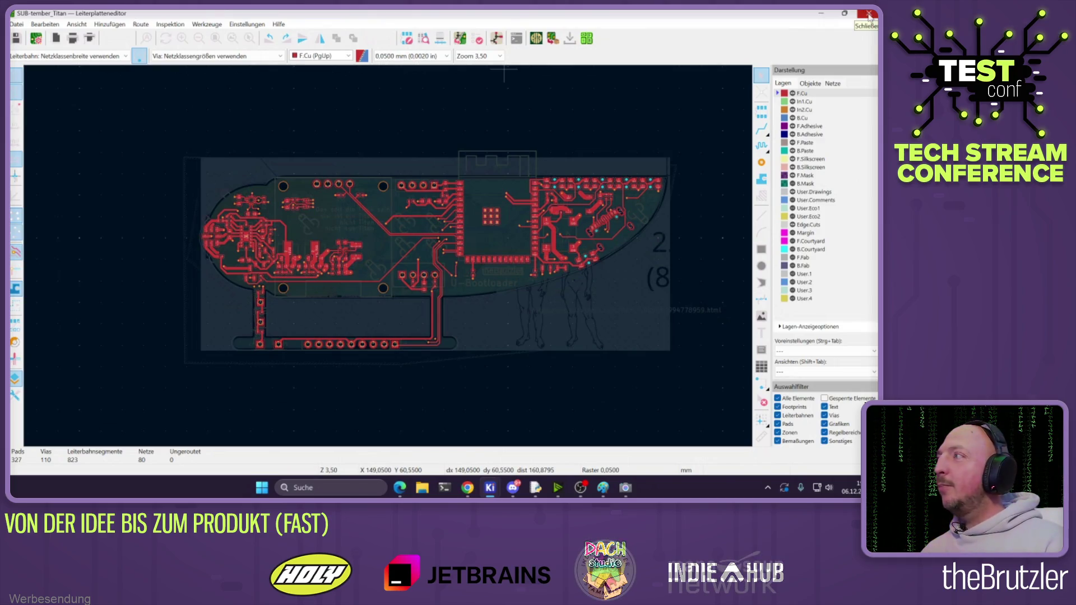
left_click(868, 15)
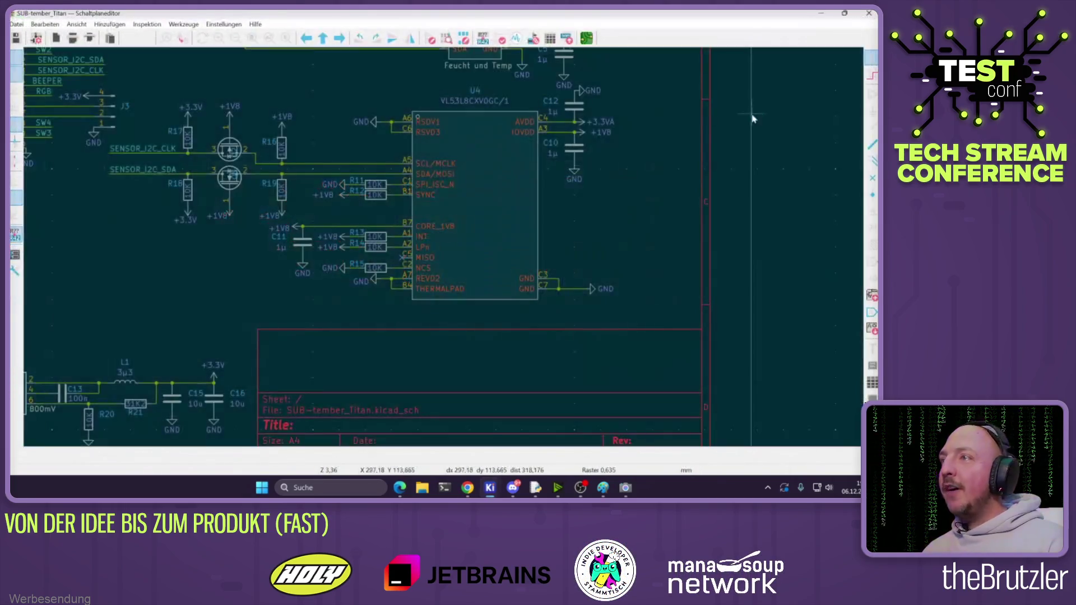
Close the schematic editor, check the Datei menu, and bring the ChatGPT browser window forward
left_click(868, 13)
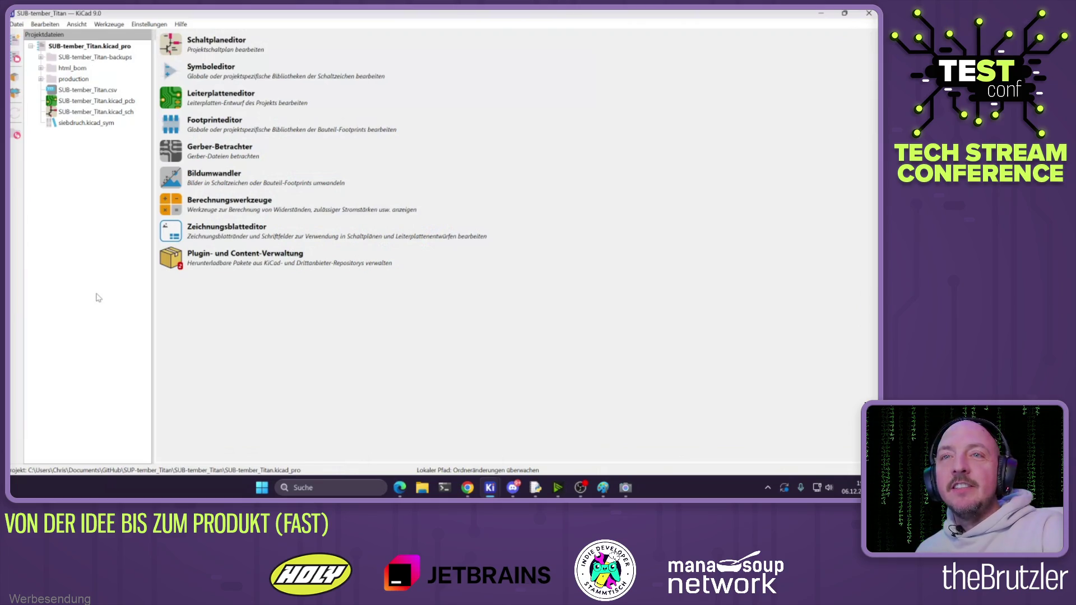
left_click(14, 24)
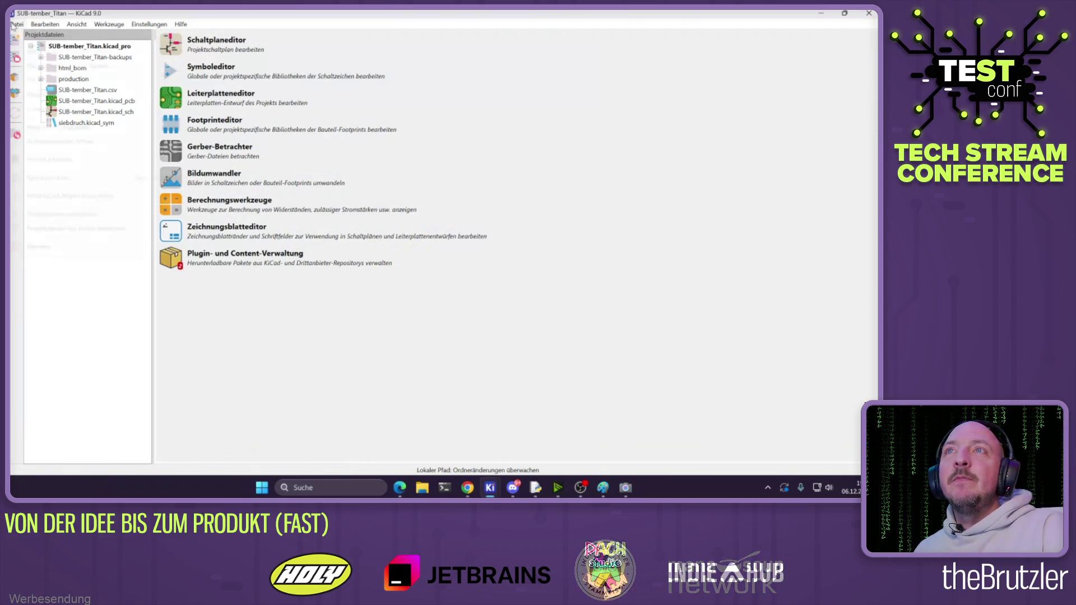
left_click(399, 487)
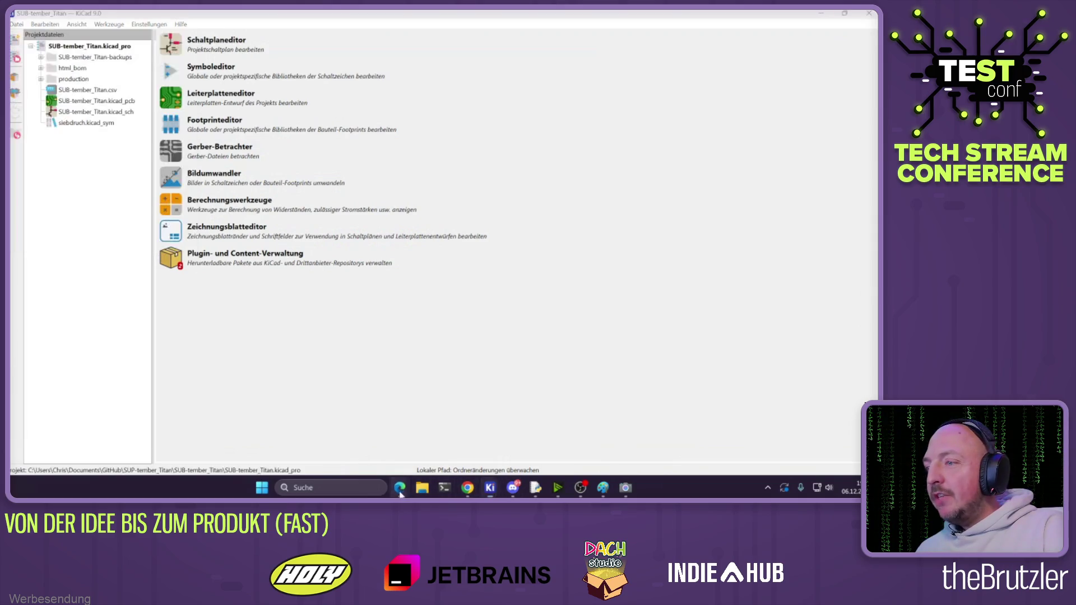
left_click(503, 448)
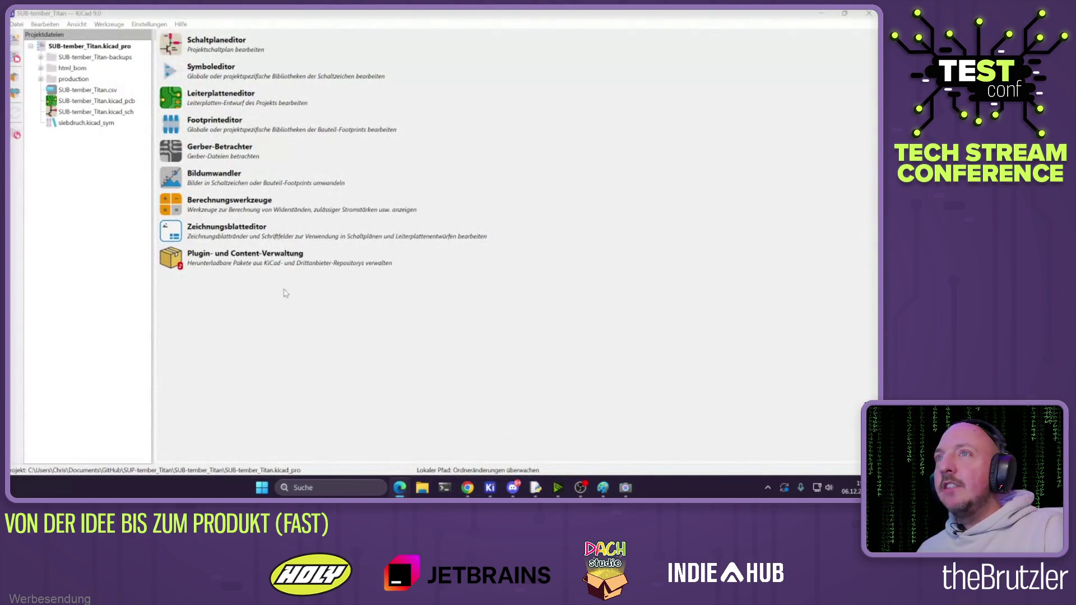
left_click(400, 492)
left_click(392, 437)
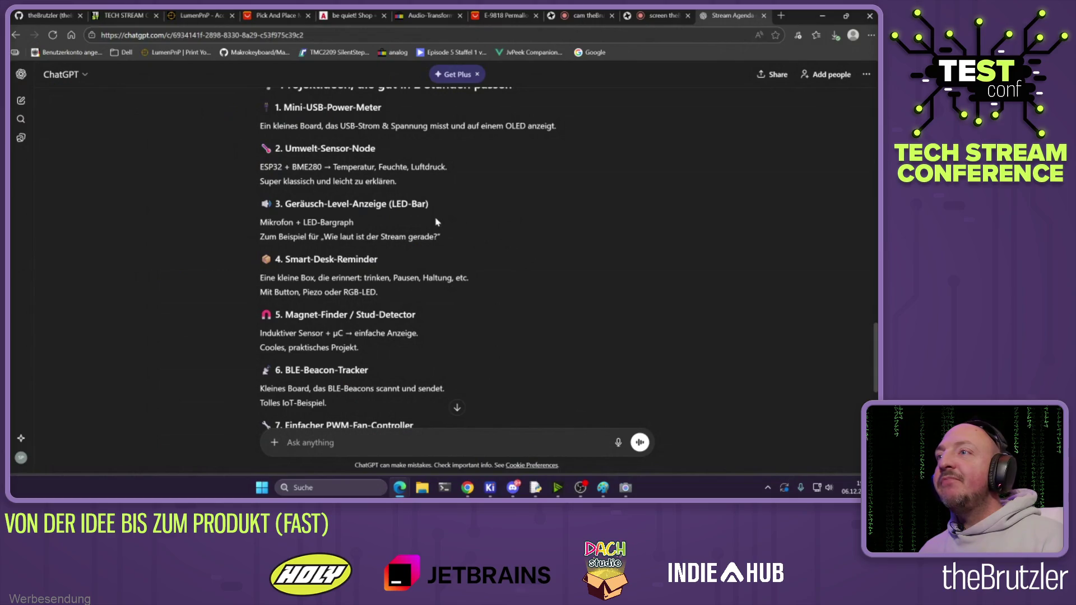
Select BME280 in the project ideas, then bring the KiCad project manager back to front
left_click_drag(269, 224, 352, 224)
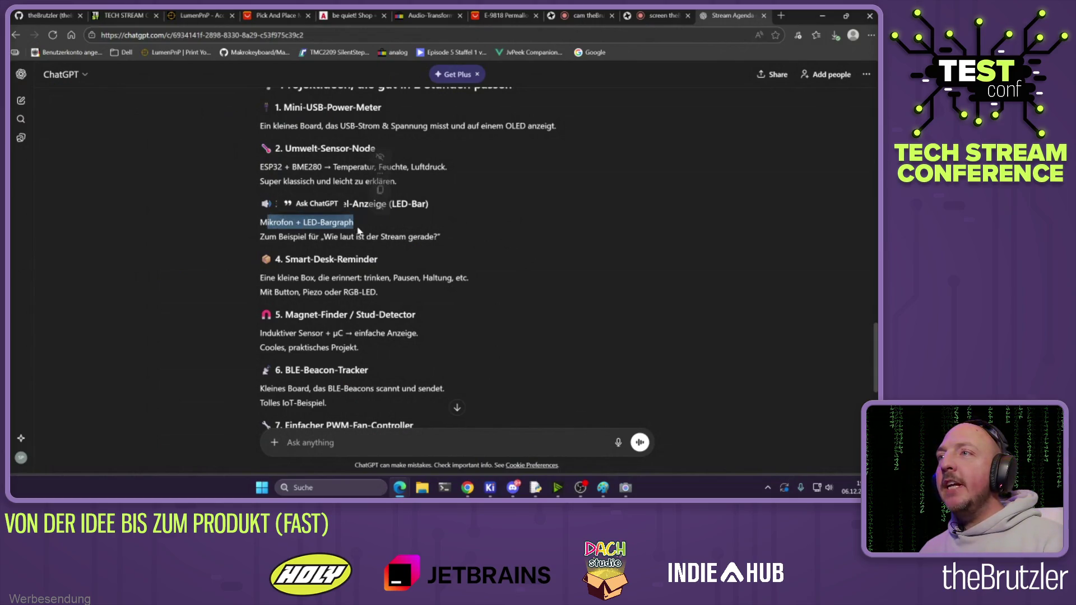
left_click(339, 182)
double_click(306, 168)
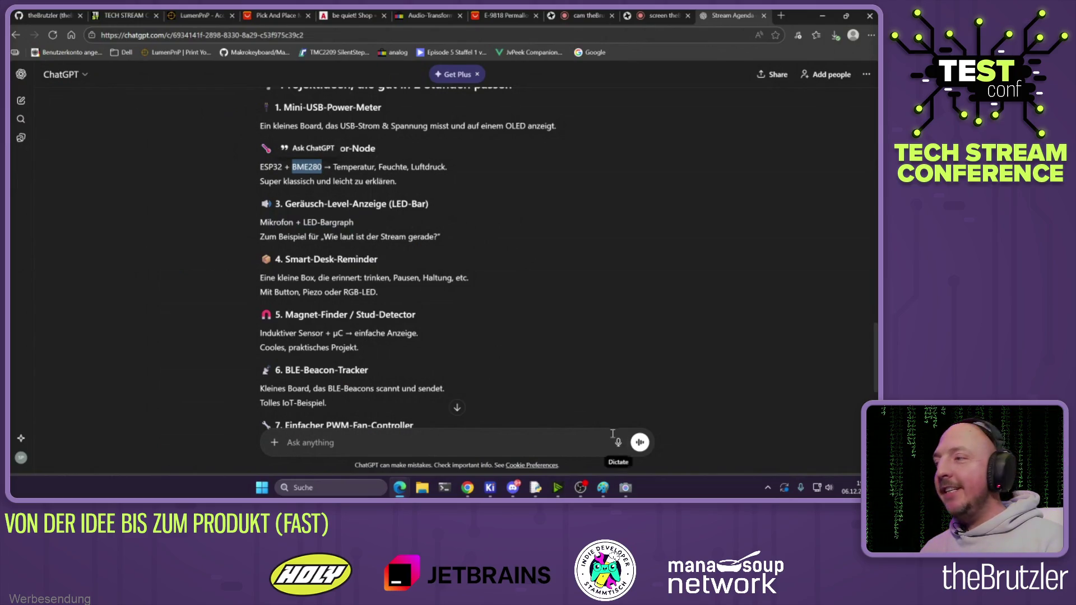
mouse_move(490, 491)
left_click(546, 439)
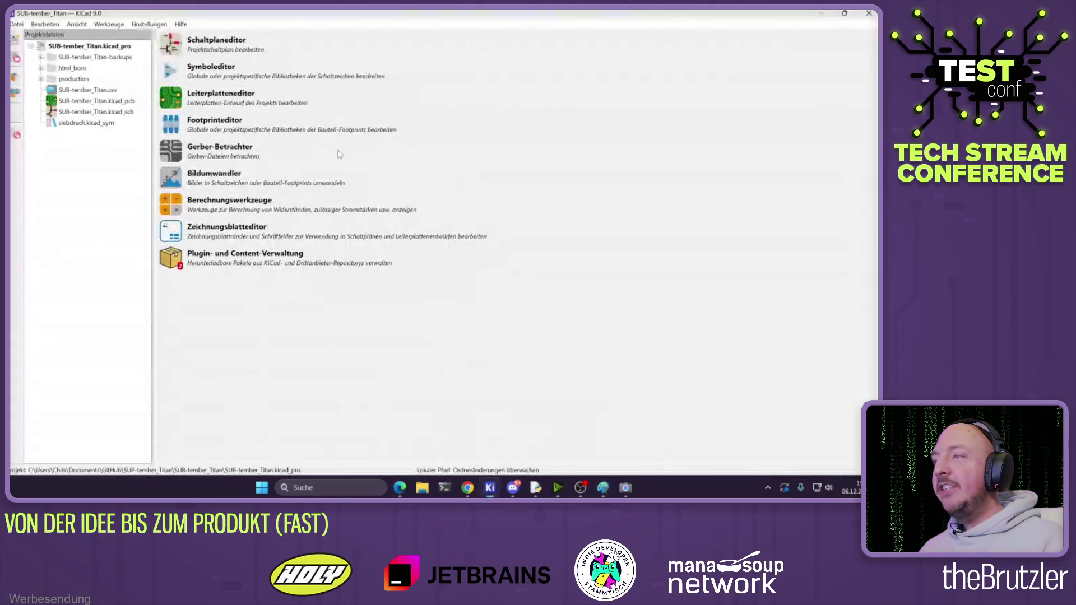
key("ctrl+e")
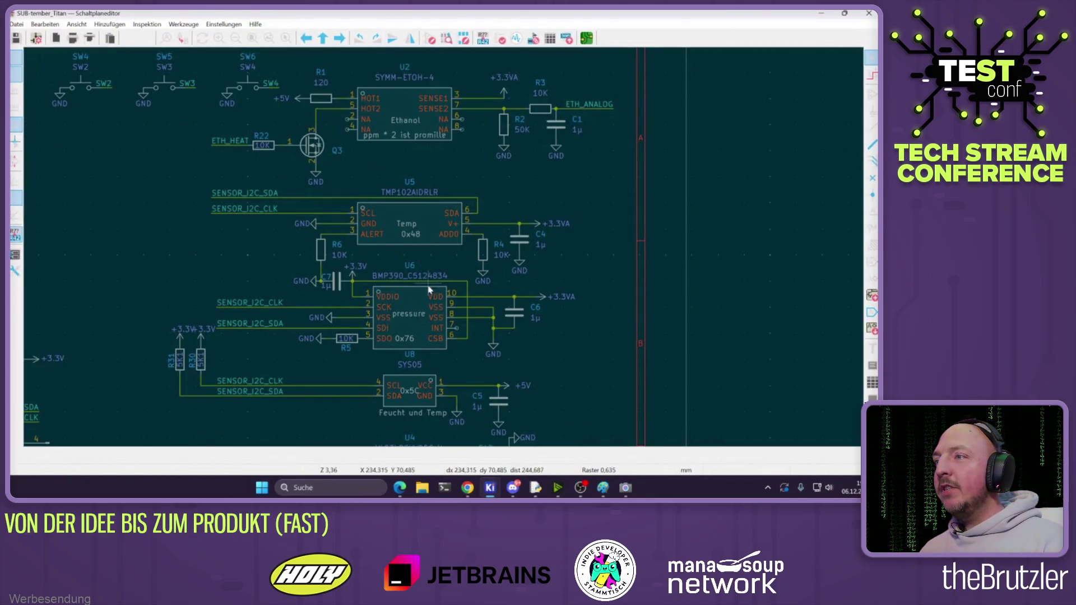
left_click(414, 301)
key("Escape")
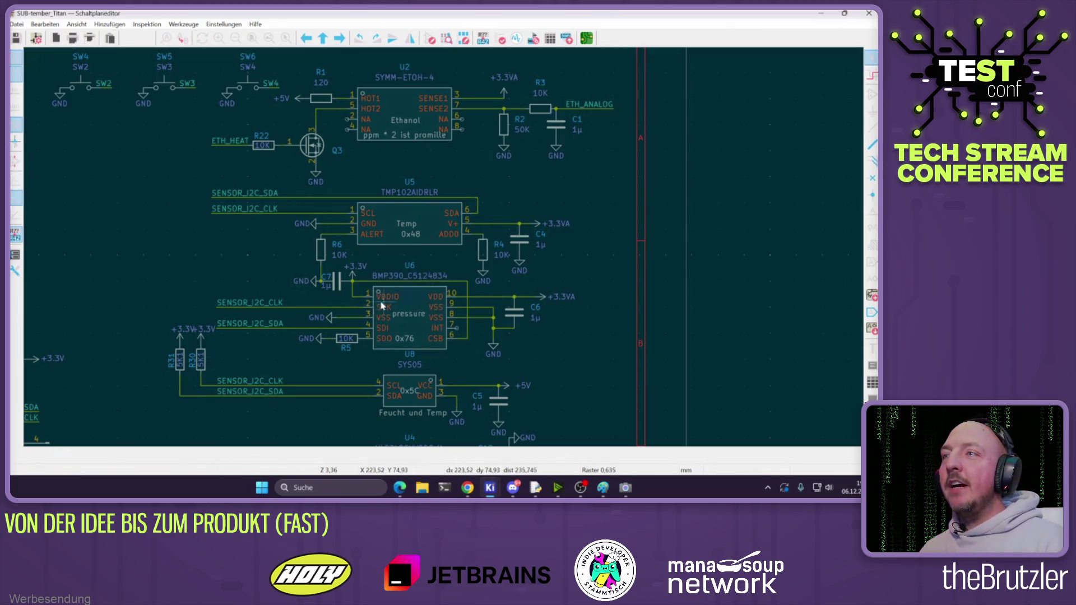
left_click(821, 20)
mouse_move(399, 487)
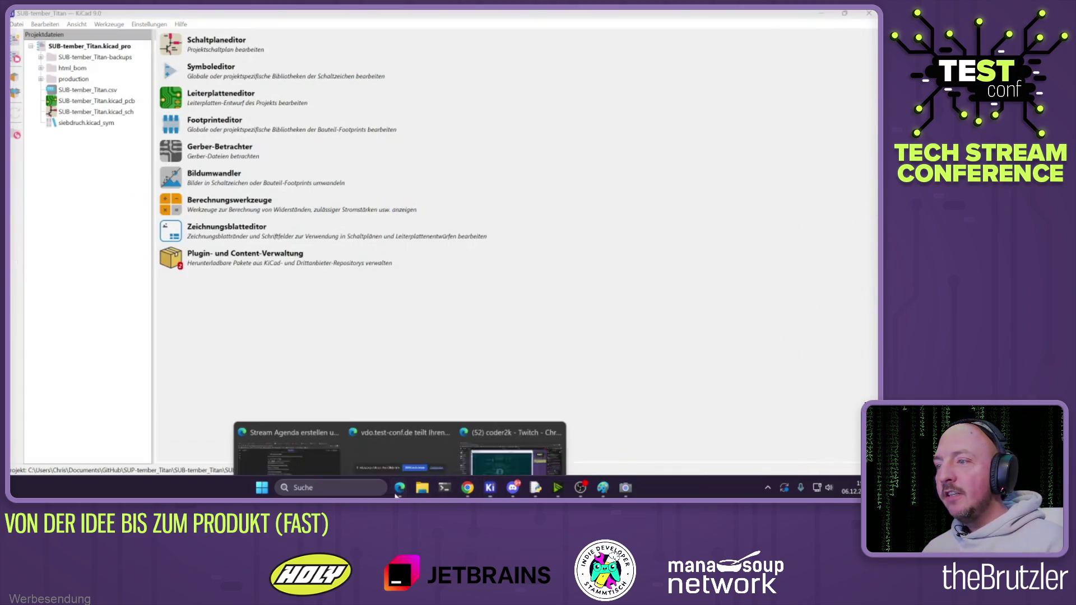
left_click(300, 438)
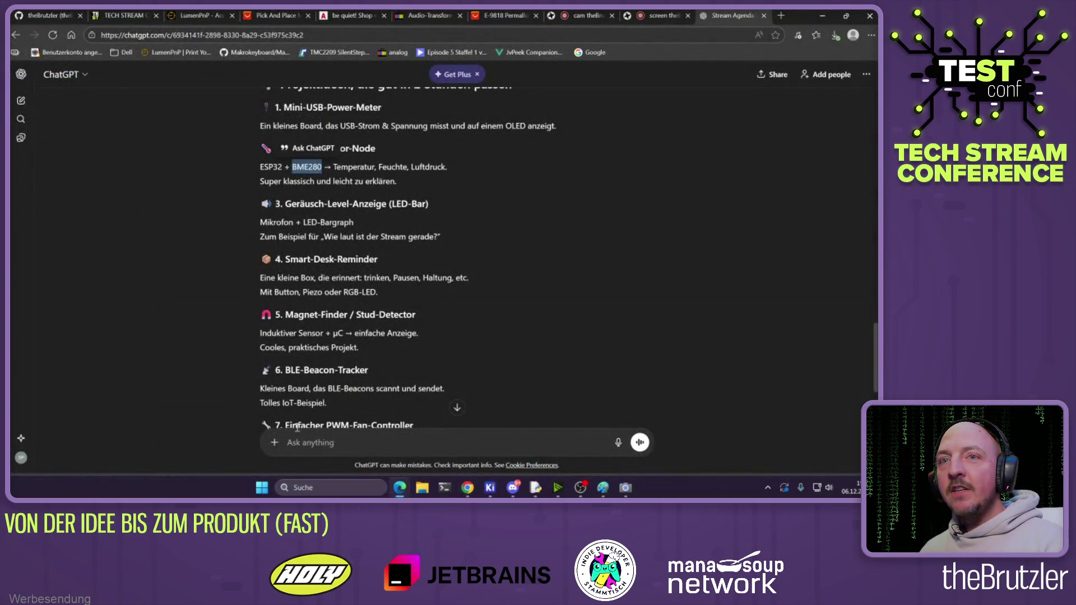
Highlight the BME280 text in the Umwelt-Sensor-Node idea, then open a new browser tab
left_click_drag(296, 166, 447, 167)
scroll(363, 205, "up", 1)
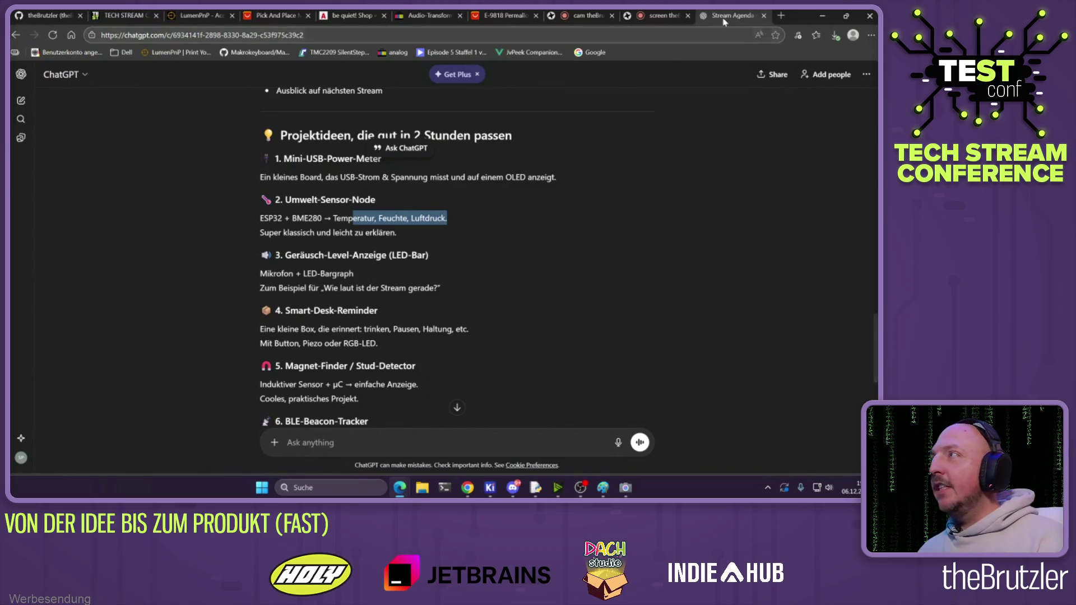
left_click(780, 16)
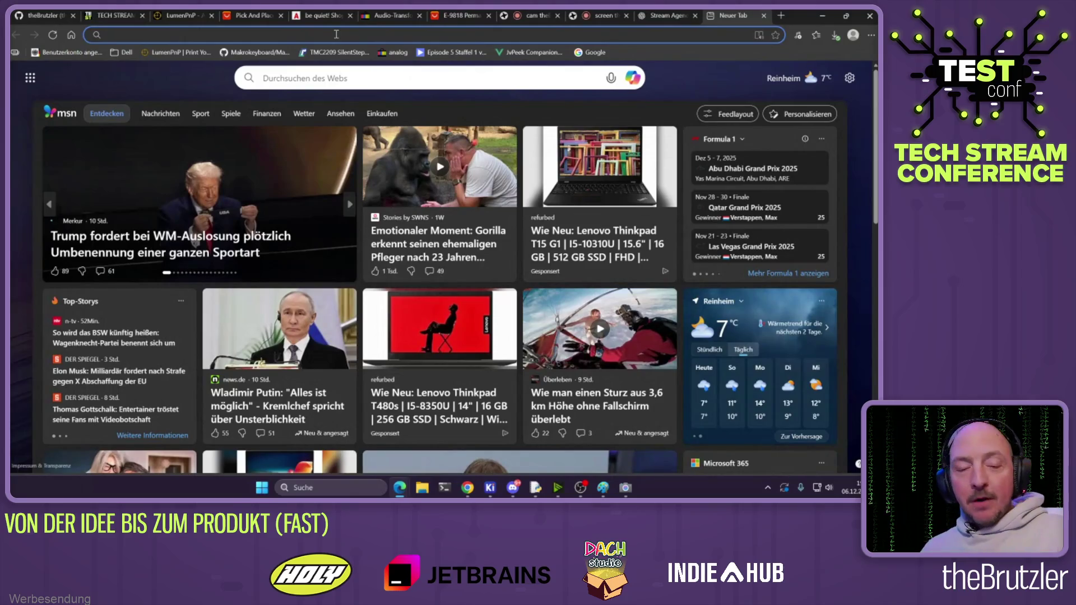
Search for aliexpress, then search amazon and go to the Amazon.de shop
type("aliexpress")
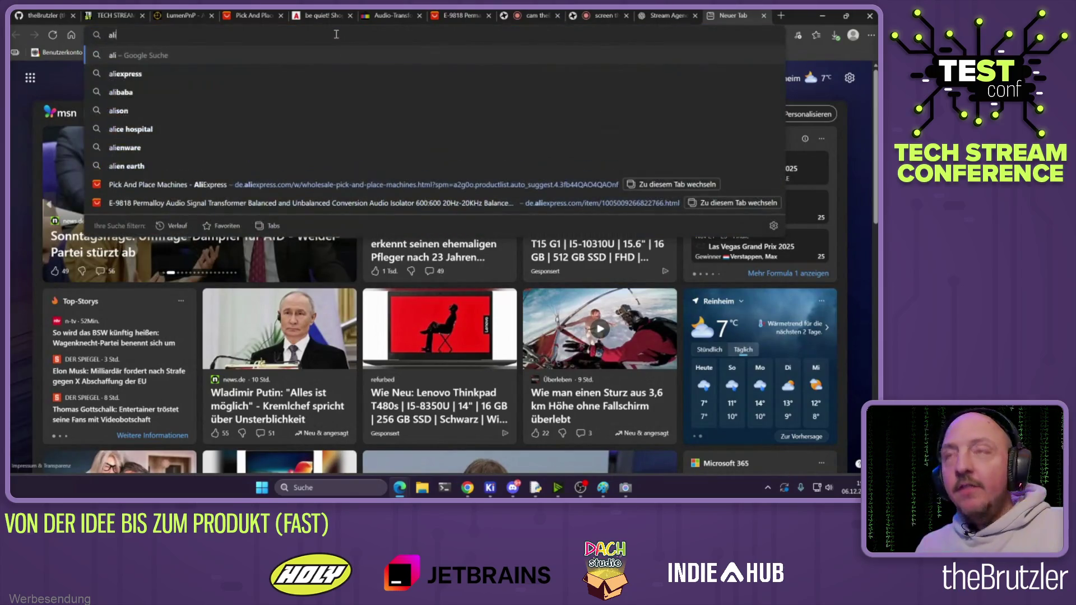
key("Return")
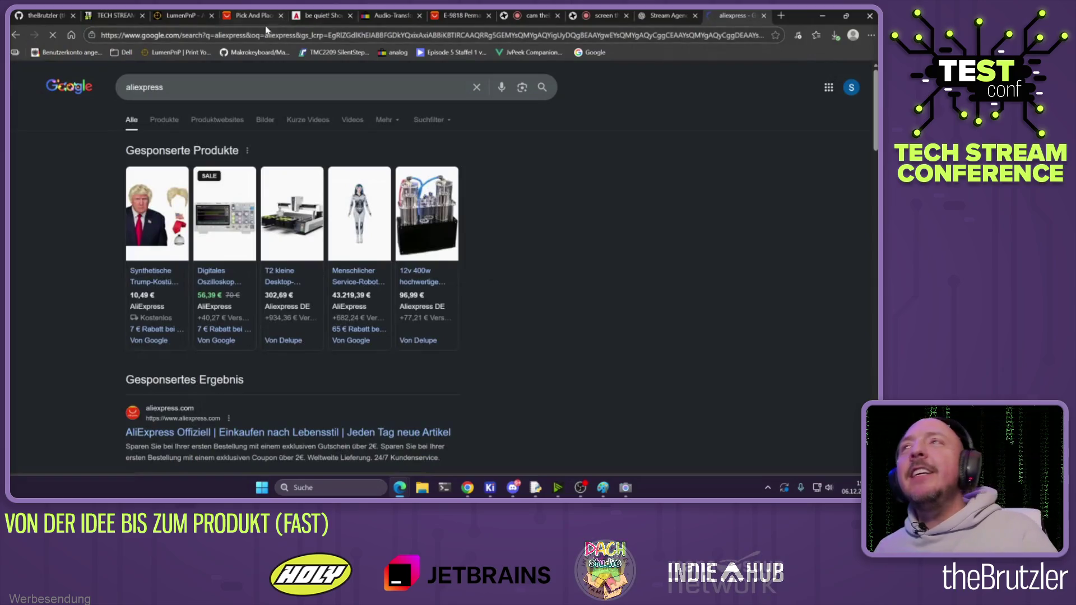
left_click(264, 33)
type("amazon")
key("Return")
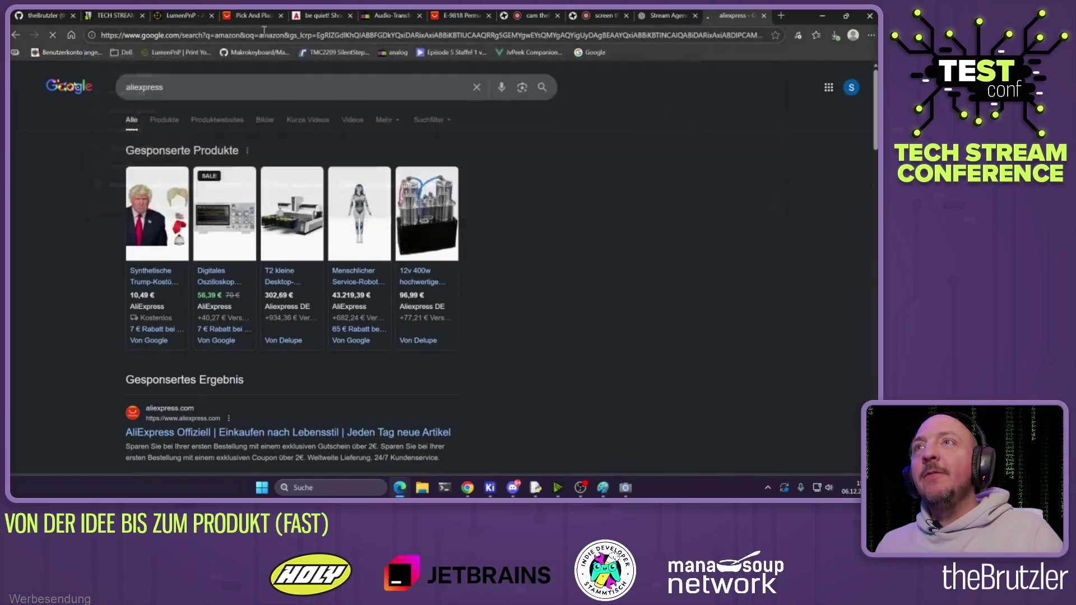
left_click(231, 201)
left_click(253, 75)
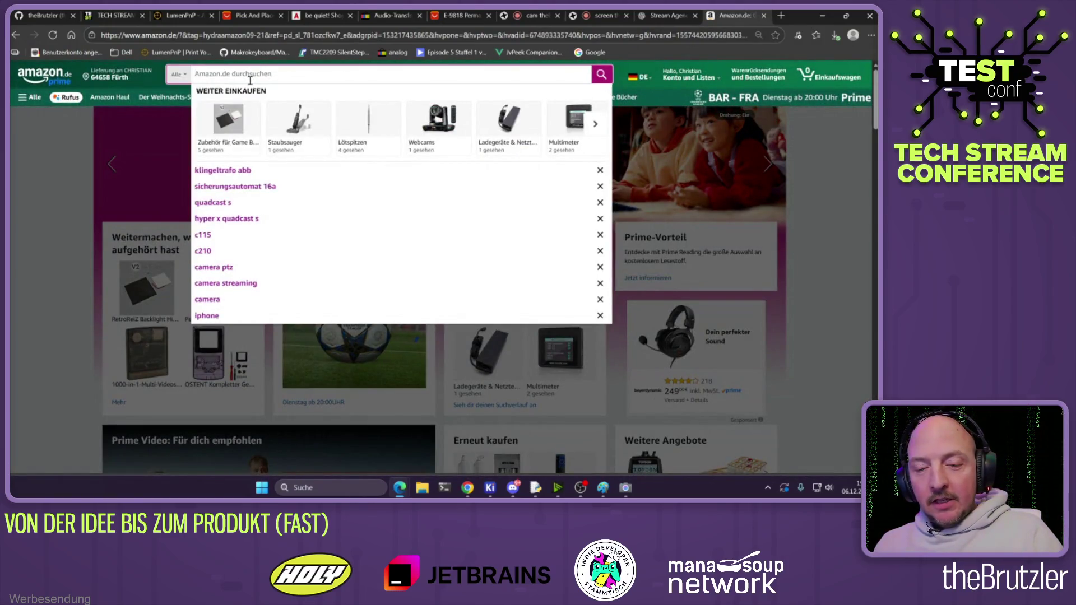
Search Amazon for 'rgb led light' and browse the results
type("rgb ")
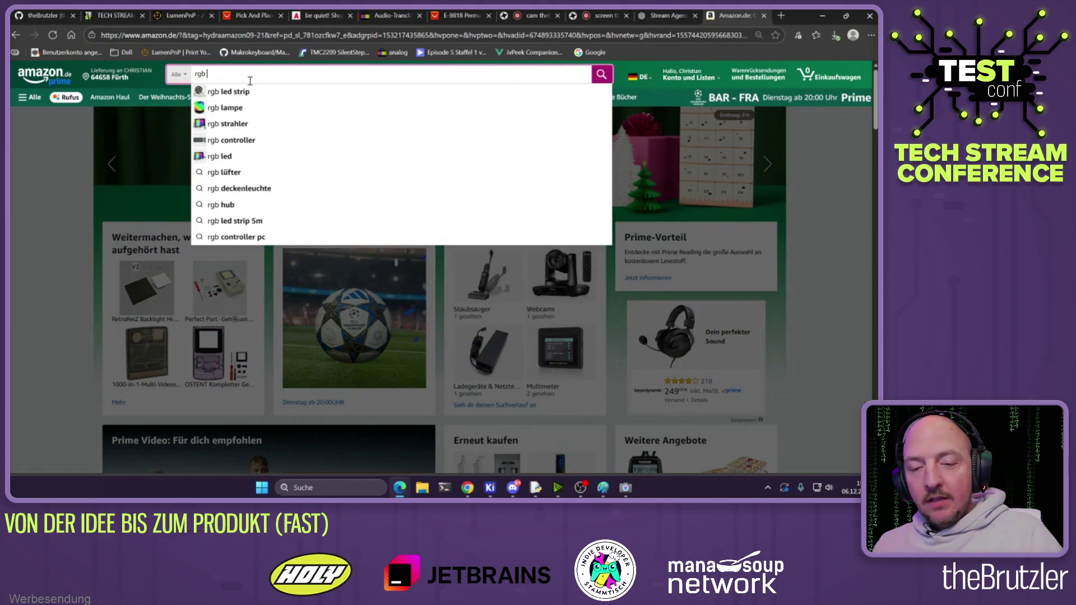
type("led ligh")
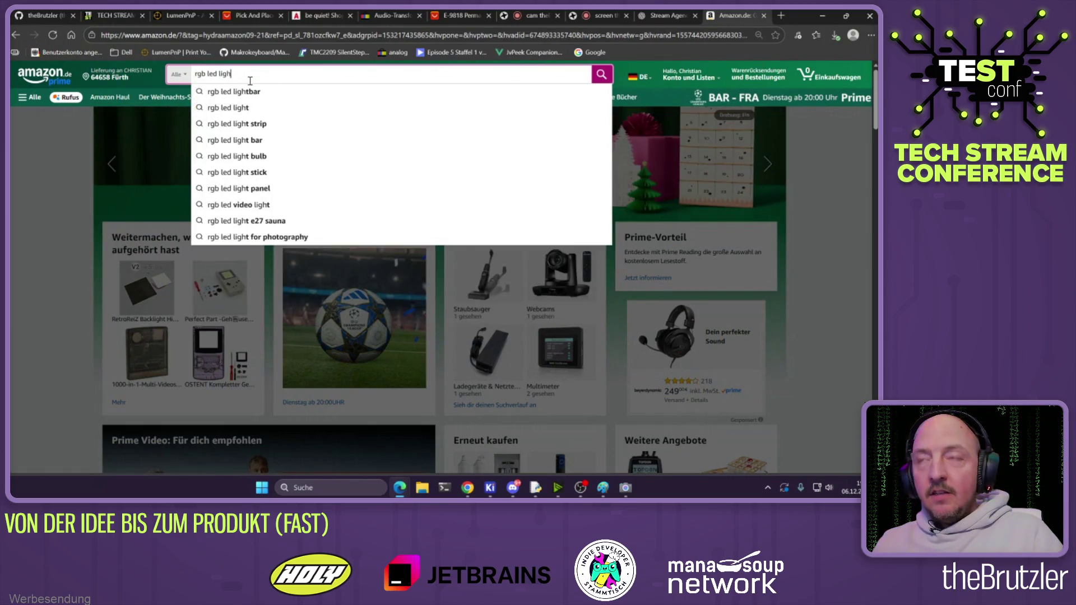
type("t")
key("Return")
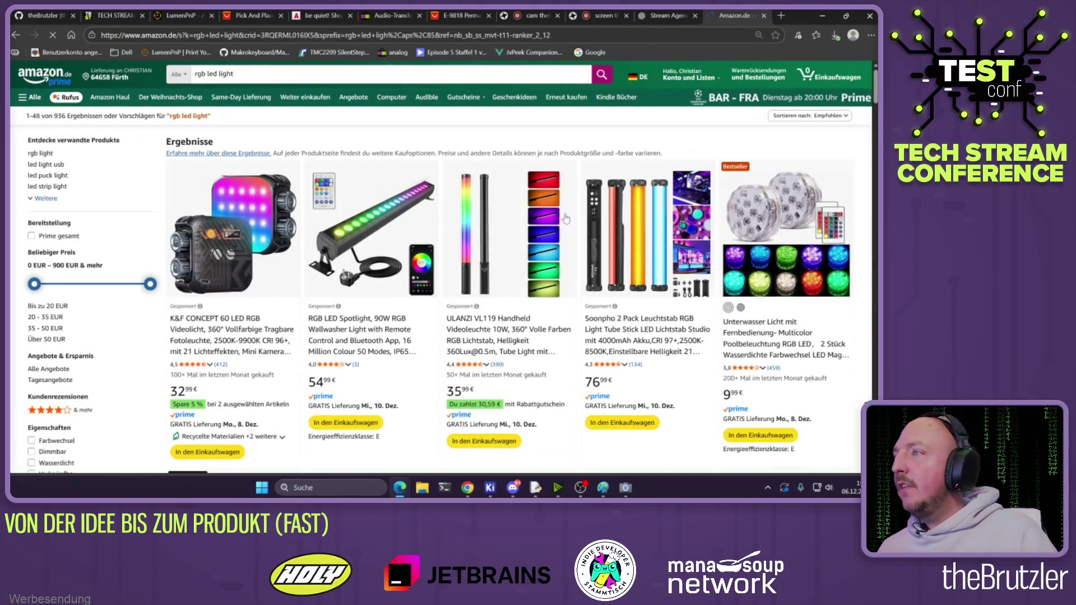
scroll(573, 235, "down", 2)
scroll(572, 234, "down", 10)
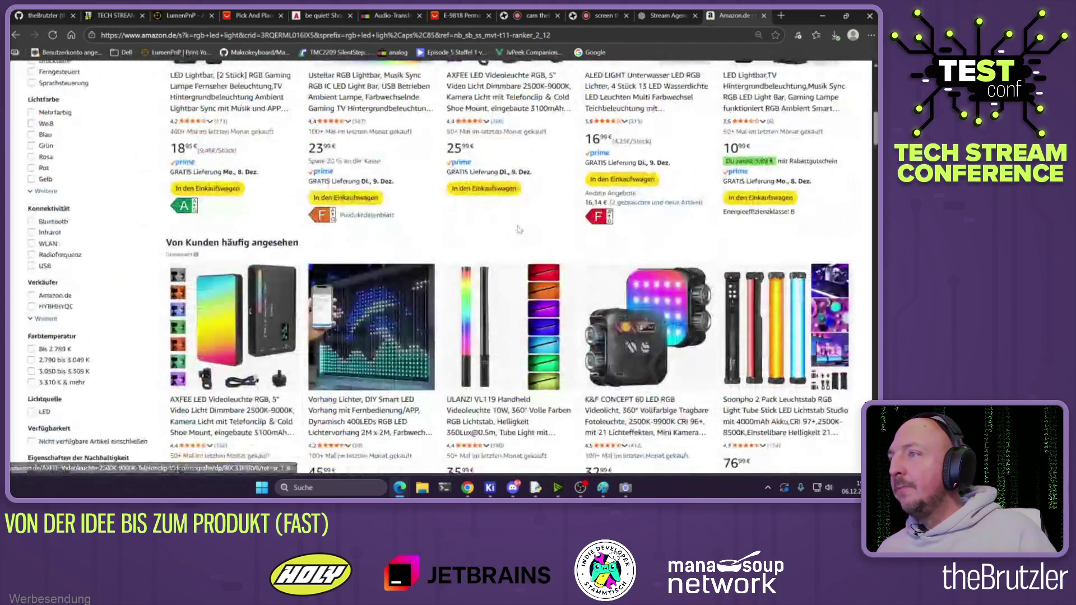
scroll(518, 228, "up", 5)
Change the Amazon search to the 'rgb led strip 5m' suggestion
left_click(243, 74)
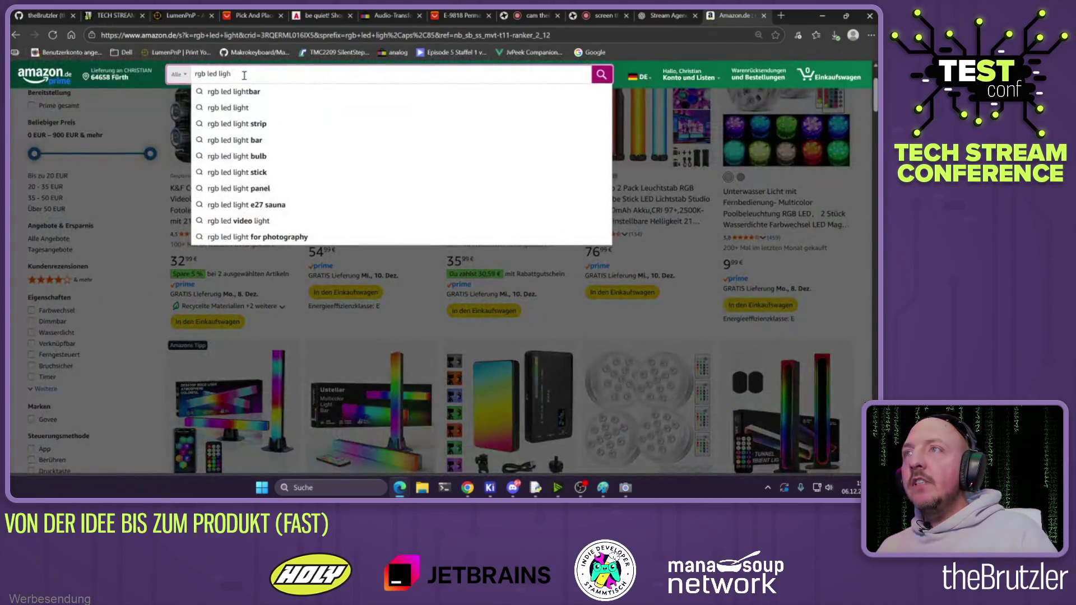
key("BackSpace")
key("BackSpace")
key("BackSpace")
type("st")
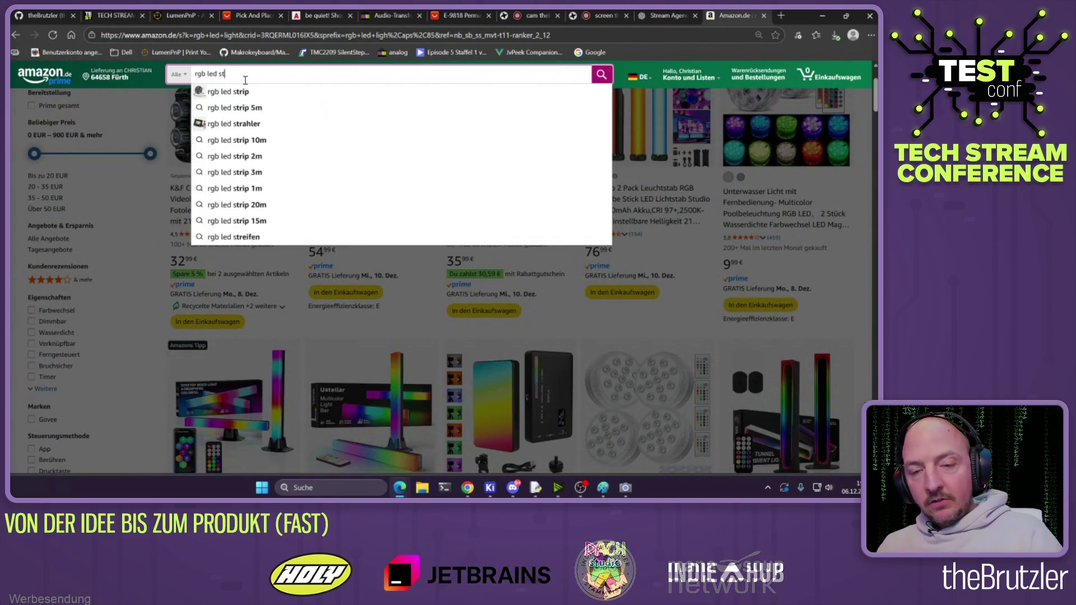
type("rip")
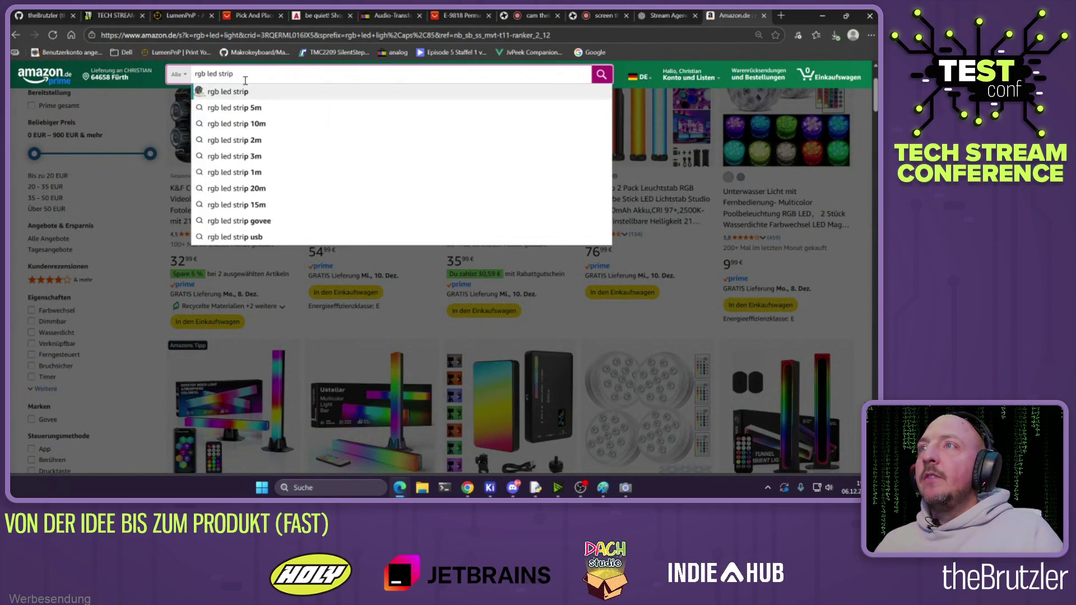
key("Down")
key("Return")
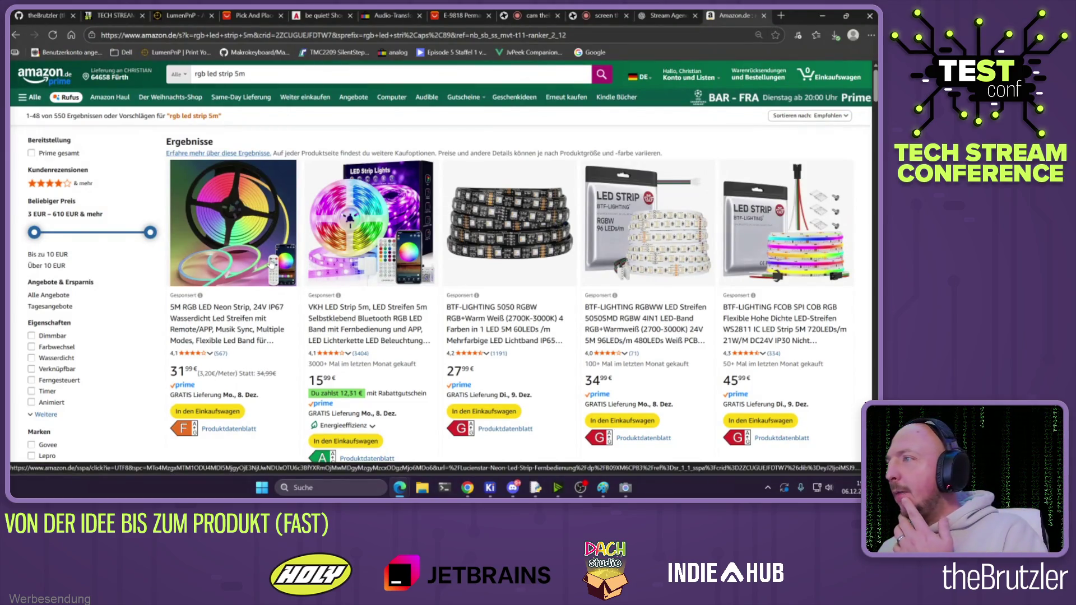
Open the 27,99 € BTF-LIGHTING 5050 RGBW strip from the results, then go back
scroll(426, 212, "down", 2)
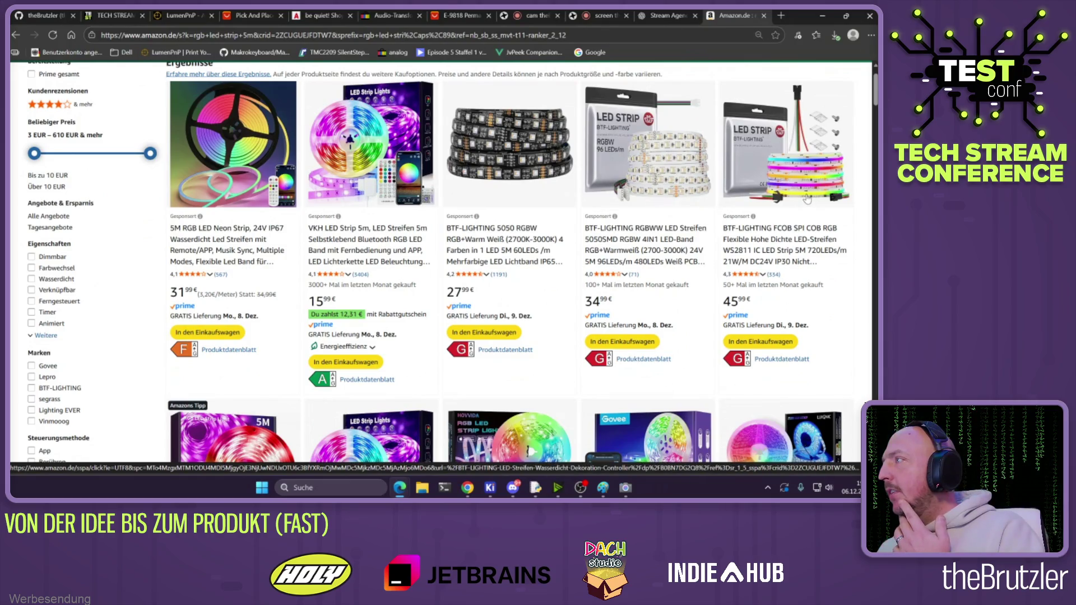
left_click(488, 230)
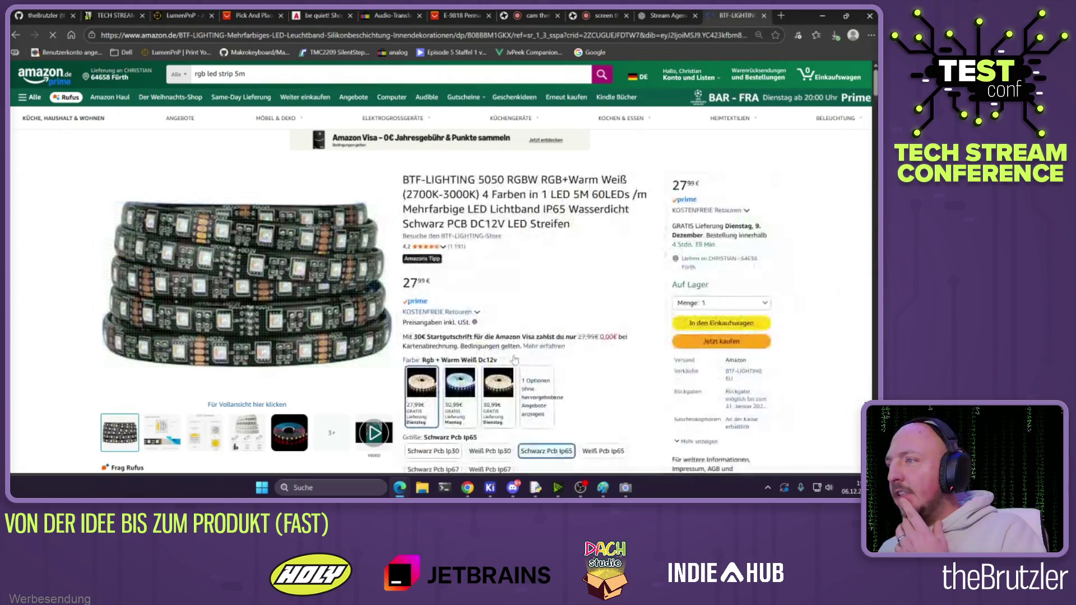
scroll(356, 251, "down", 2)
key("alt+Left")
Browse the 'rgb led strip 5m' results again and open the sorting options
scroll(445, 263, "down", 5)
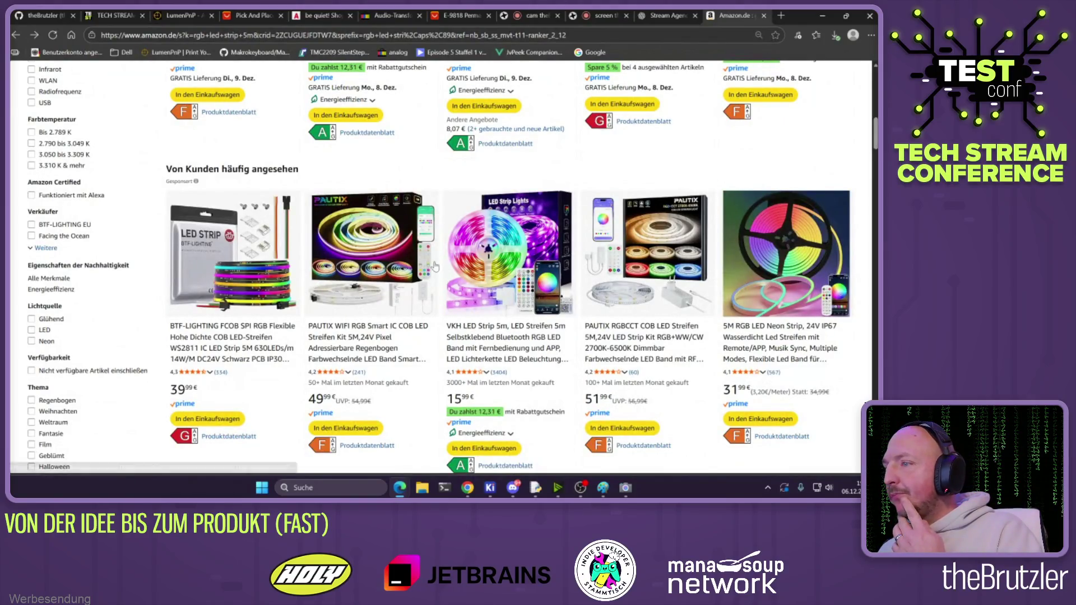
scroll(437, 266, "down", 6)
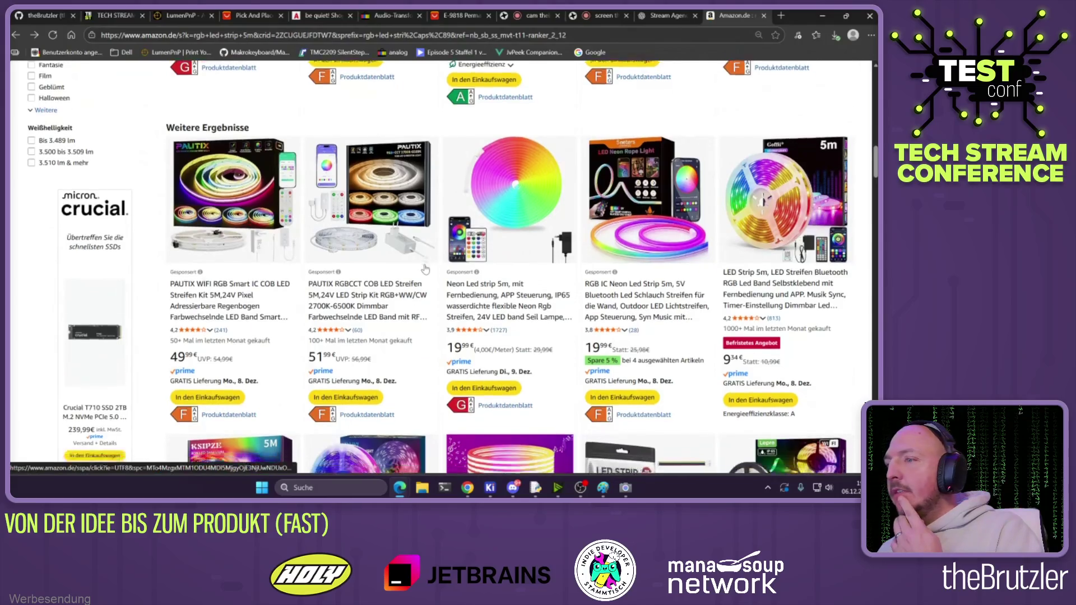
scroll(425, 269, "down", 3)
scroll(415, 277, "up", 8)
scroll(415, 277, "up", 4)
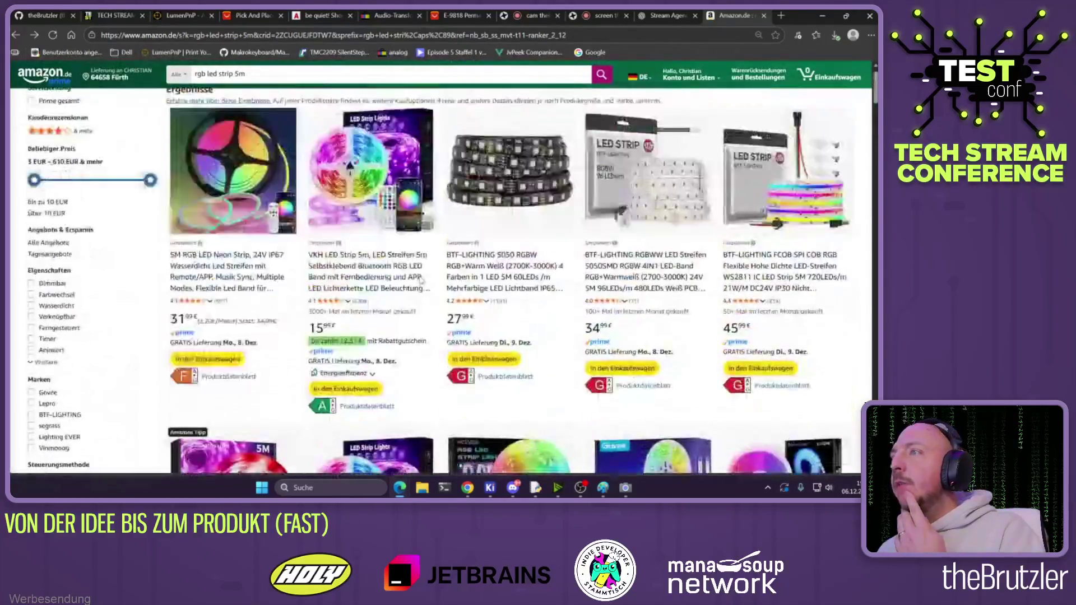
left_click(826, 116)
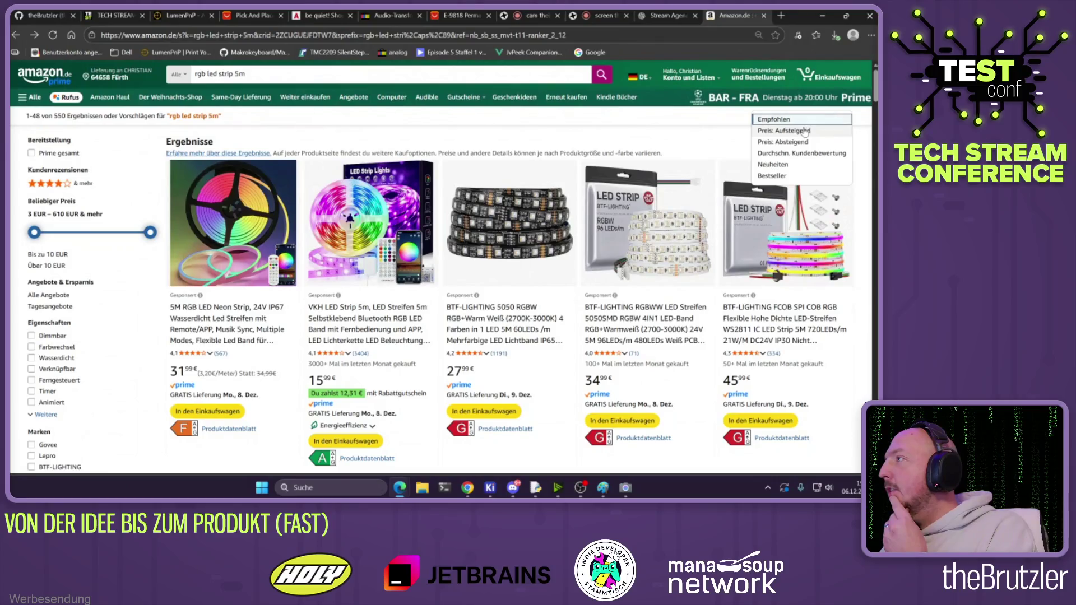
Sort the LED strip results by 'Preis: Aufsteigend', lowest price first
left_click(801, 132)
scroll(408, 251, "down", 10)
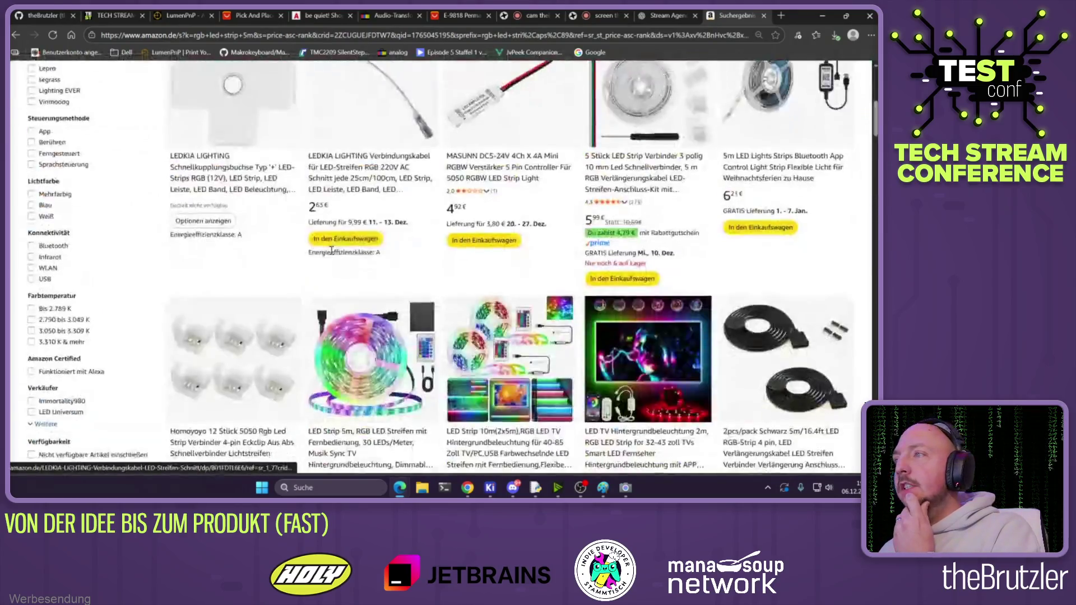
scroll(349, 158, "up", 1)
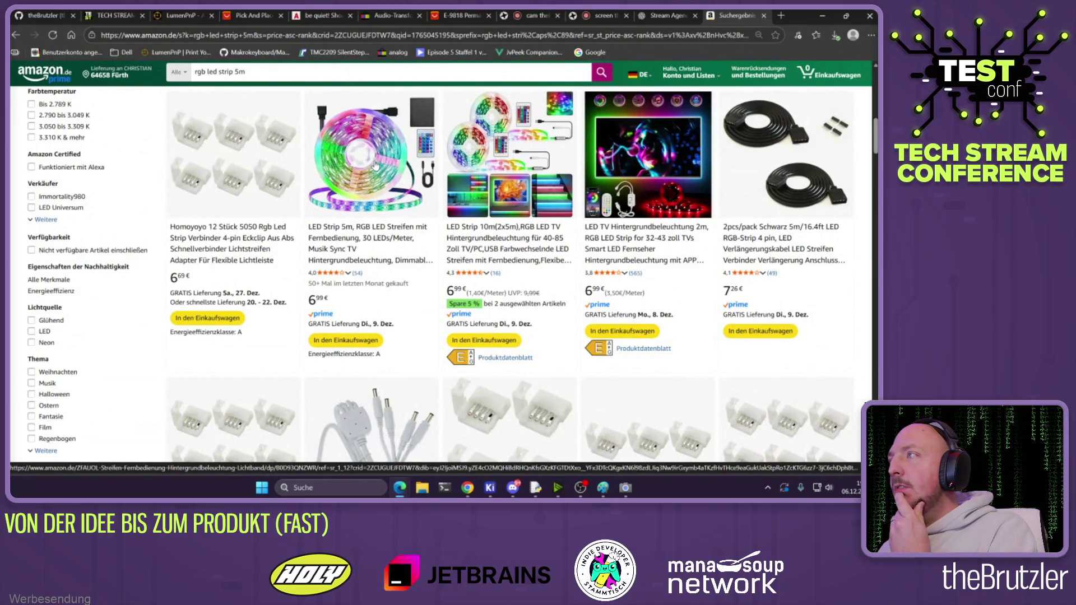
Inspect the 6,99 € ZFAUOL LED Strip 5m product page, then return to the results
left_click(400, 211)
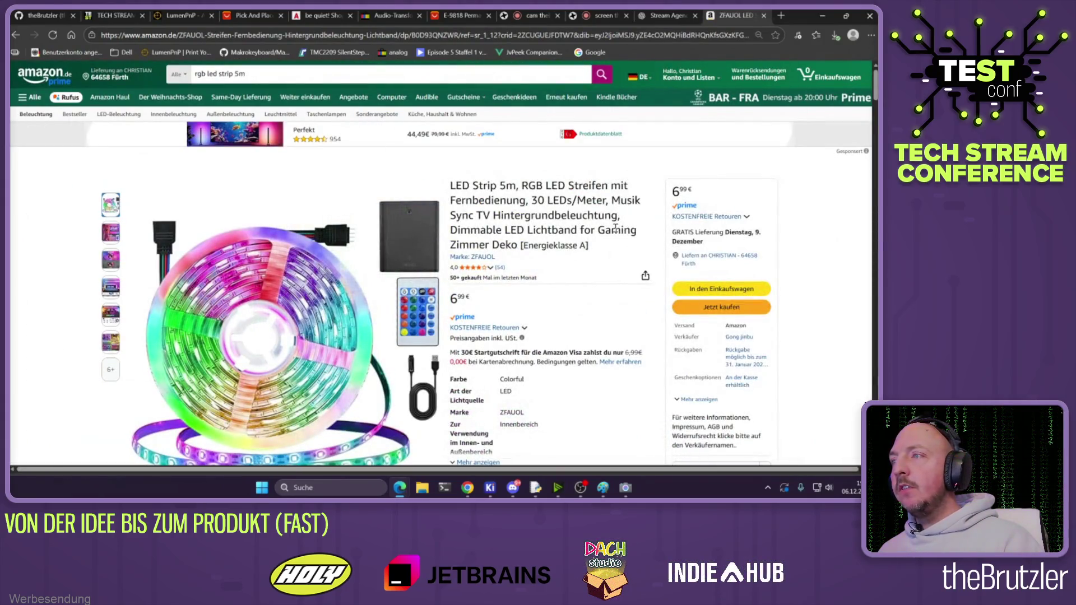
scroll(594, 230, "down", 4)
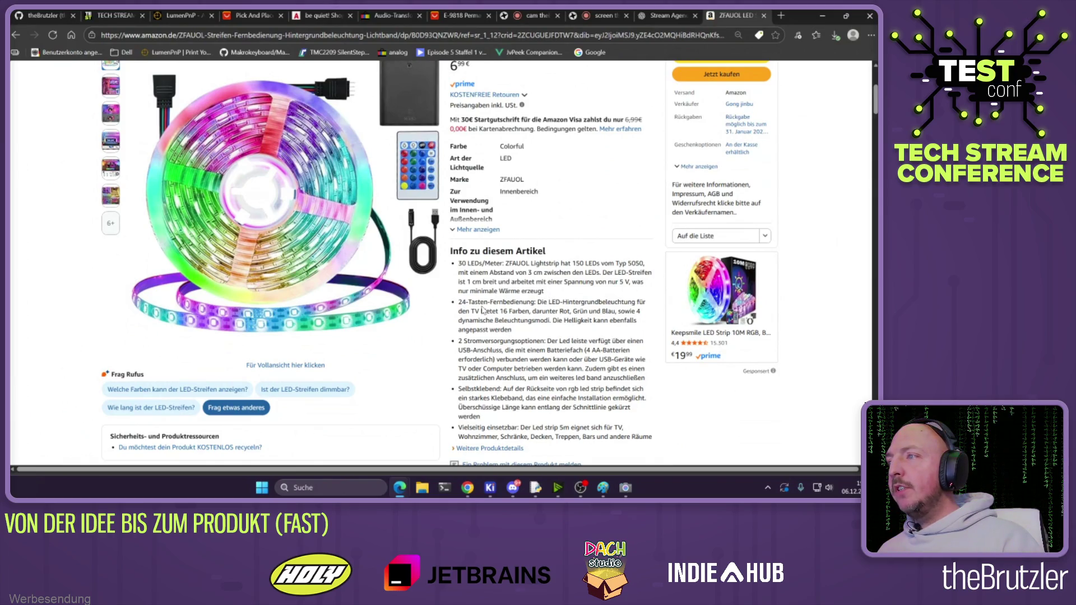
scroll(482, 310, "down", 3)
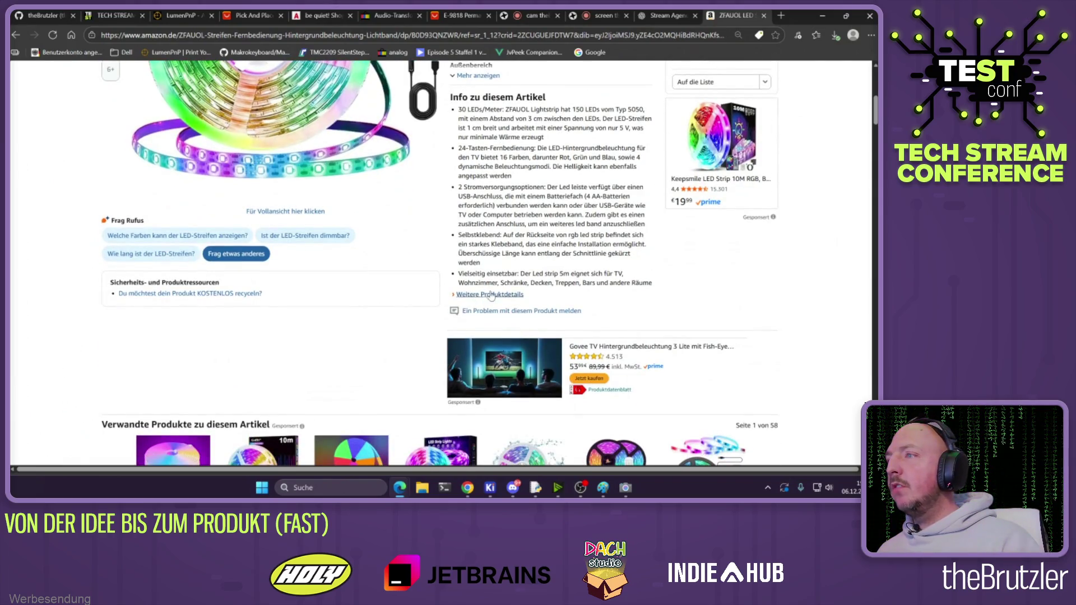
left_click(491, 294)
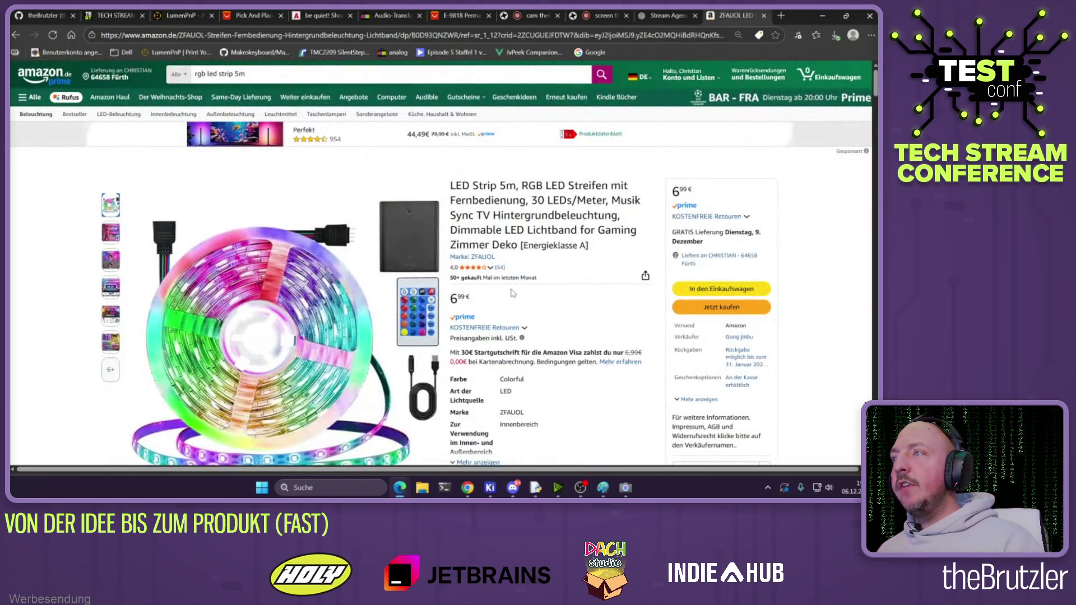
key("alt+Left")
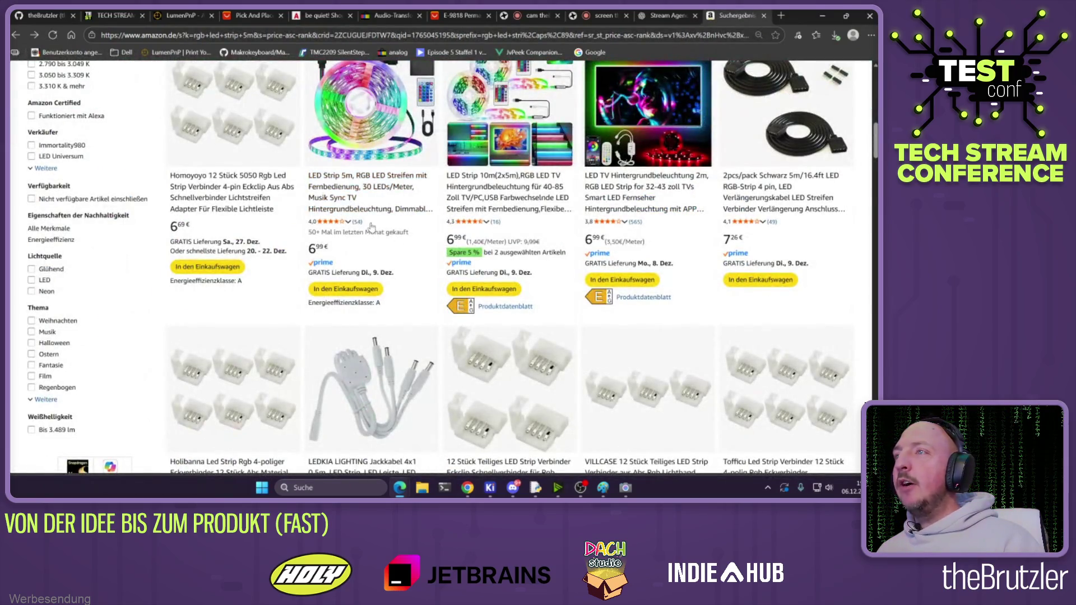
scroll(371, 226, "up", 4)
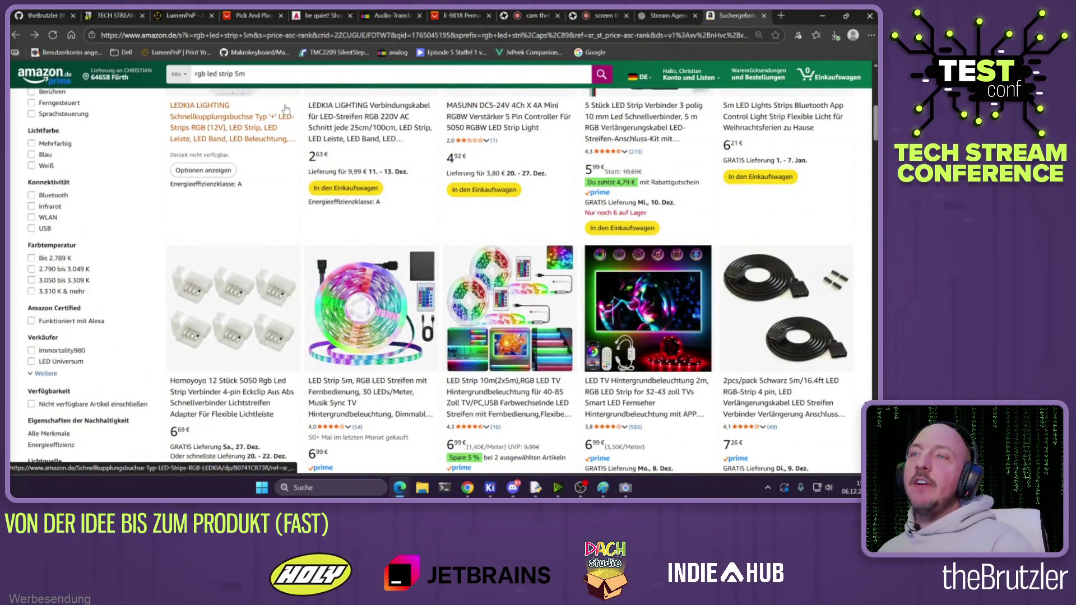
scroll(392, 221, "down", 2)
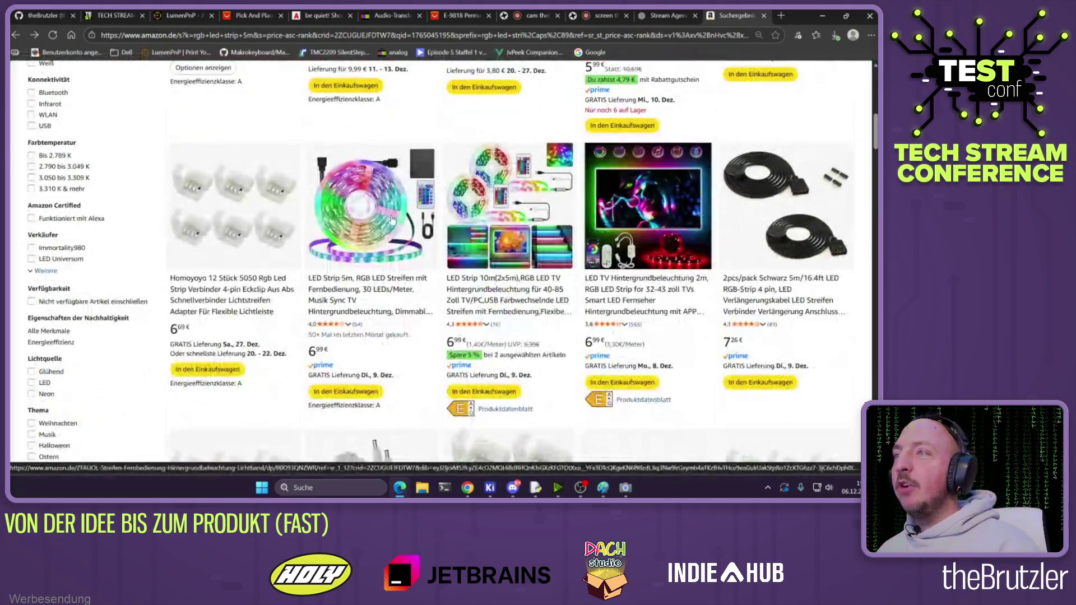
scroll(408, 188, "up", 10)
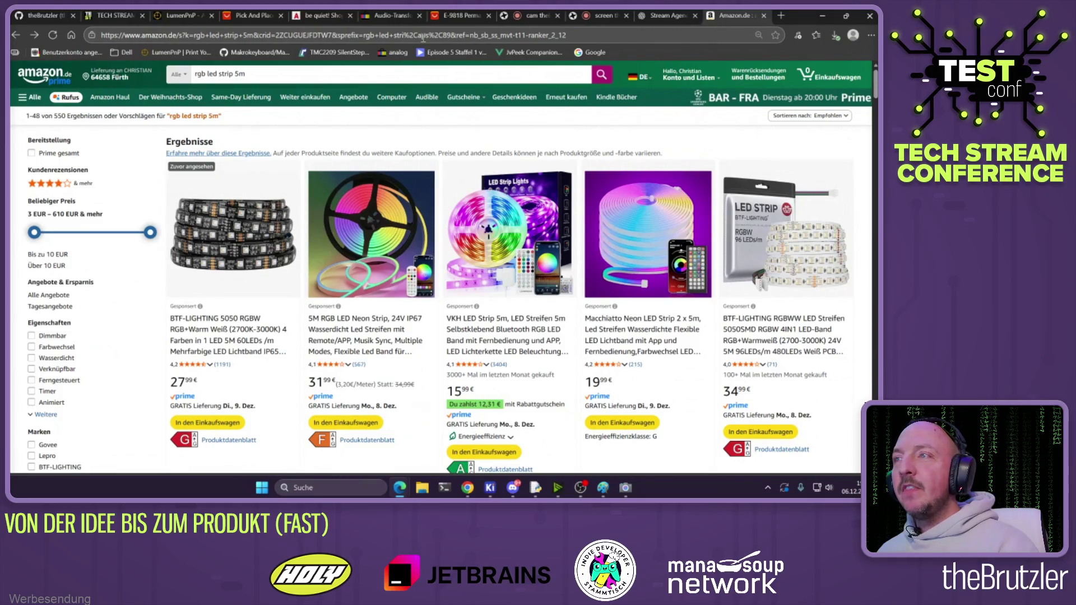
Scroll through the 550 'rgb led strip 5m' listings led by the BTF-LIGHTING strip
scroll(510, 203, "down", 3)
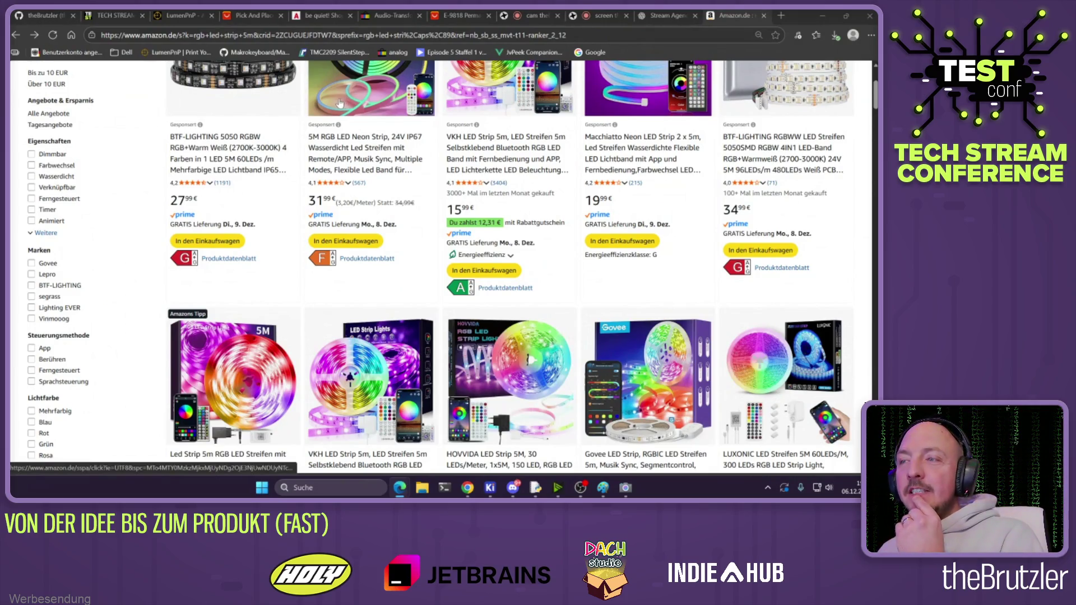
scroll(434, 216, "down", 3)
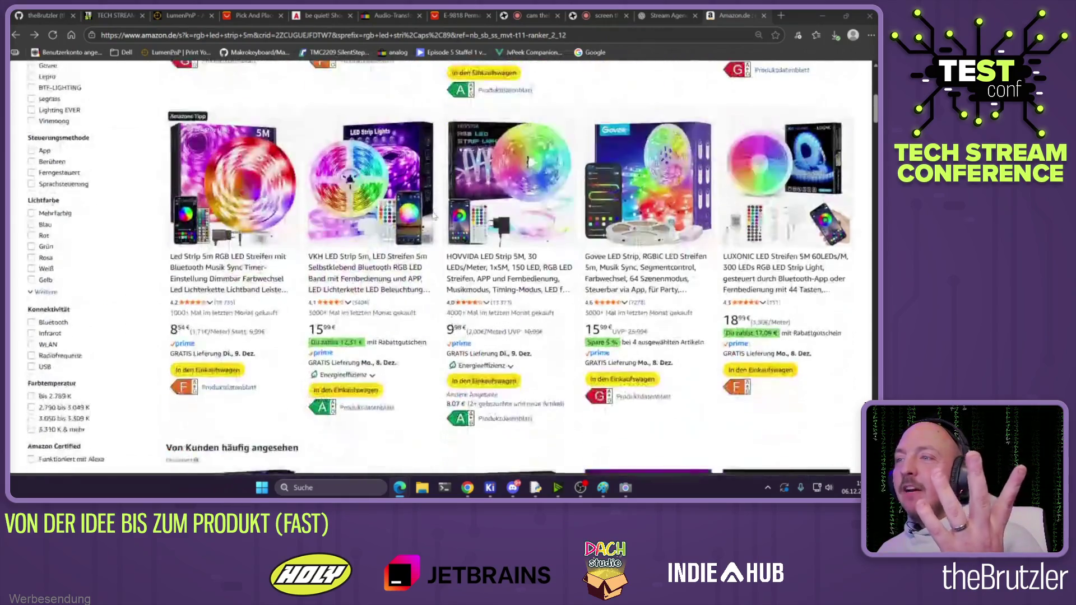
scroll(434, 216, "up", 6)
scroll(448, 234, "down", 5)
scroll(448, 234, "down", 10)
scroll(417, 340, "down", 5)
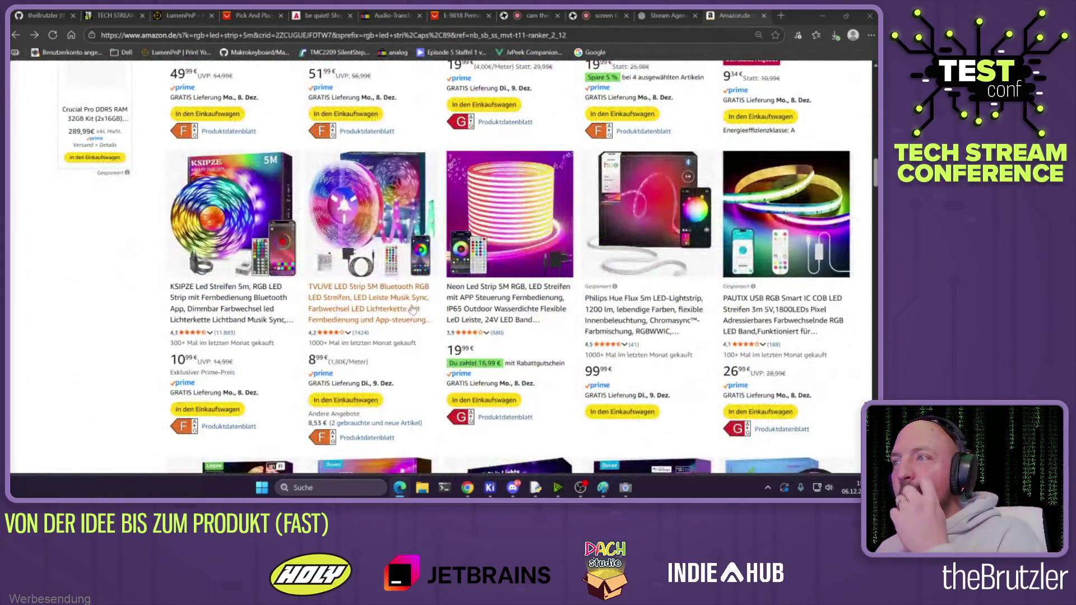
scroll(414, 307, "up", 12)
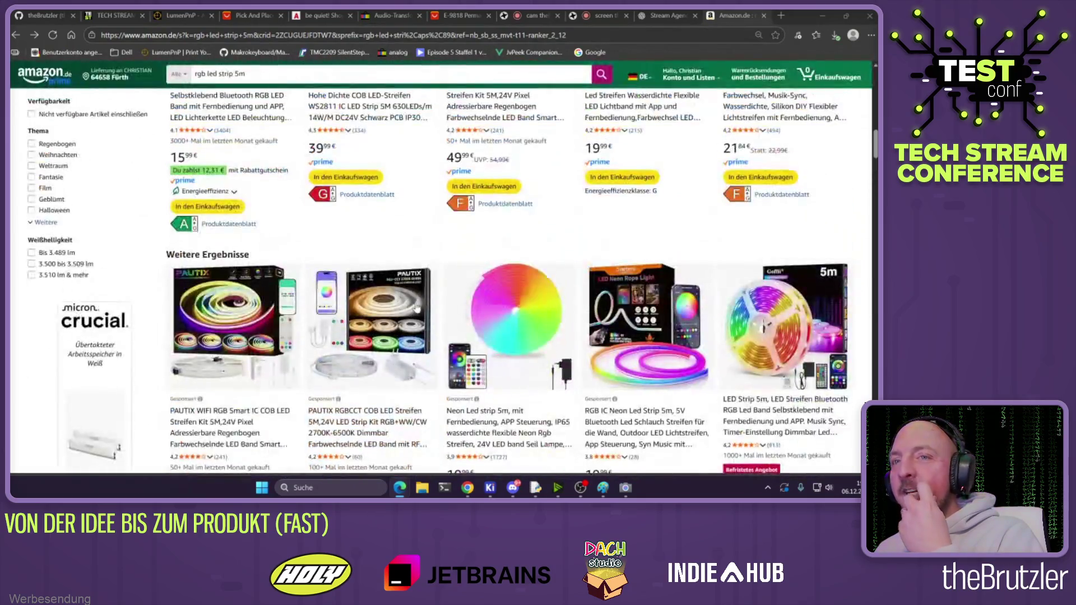
scroll(415, 304, "up", 2)
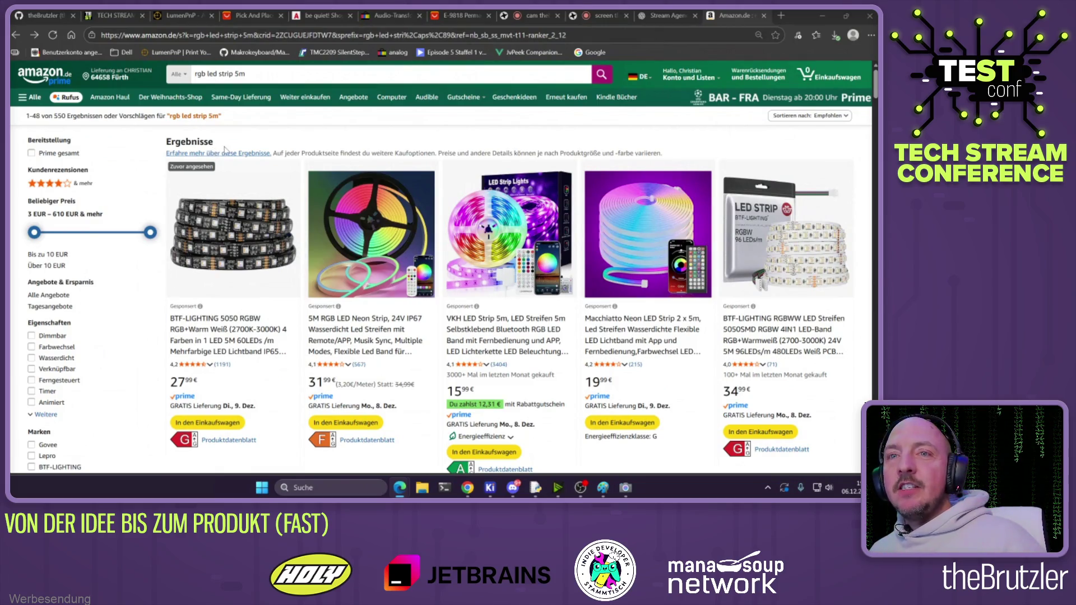
Search the web for 'zigbee modul'
left_click(155, 41)
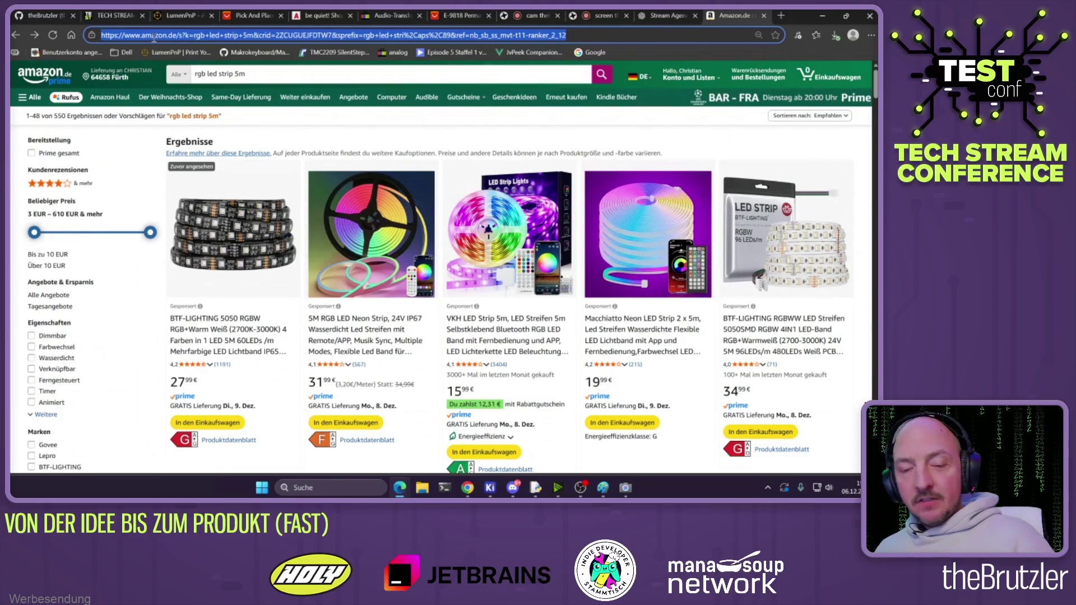
type("zigbee")
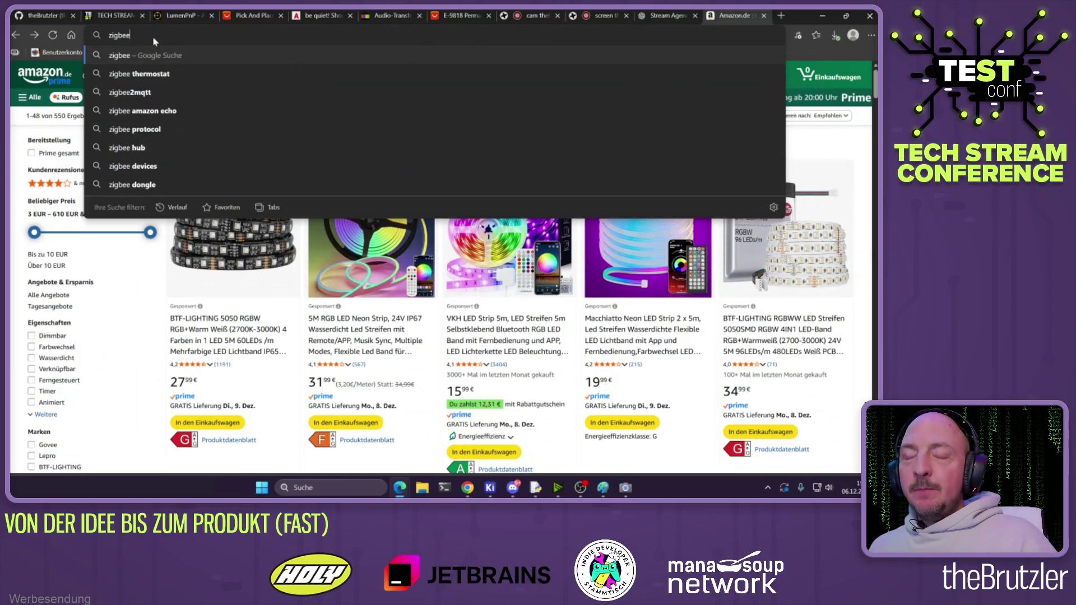
type(" modul")
key("Return")
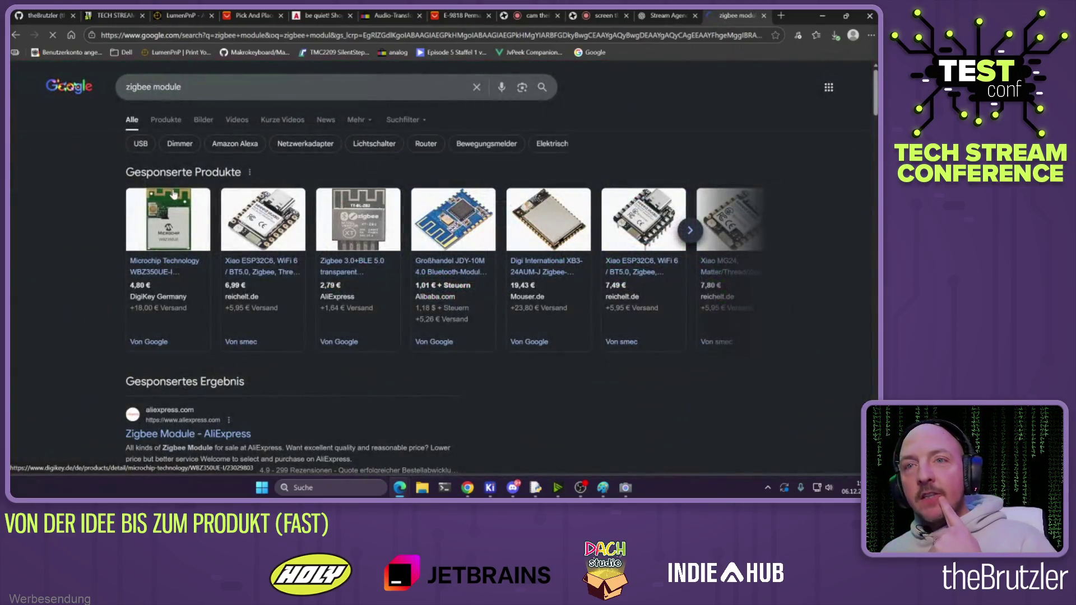
mouse_move(172, 186)
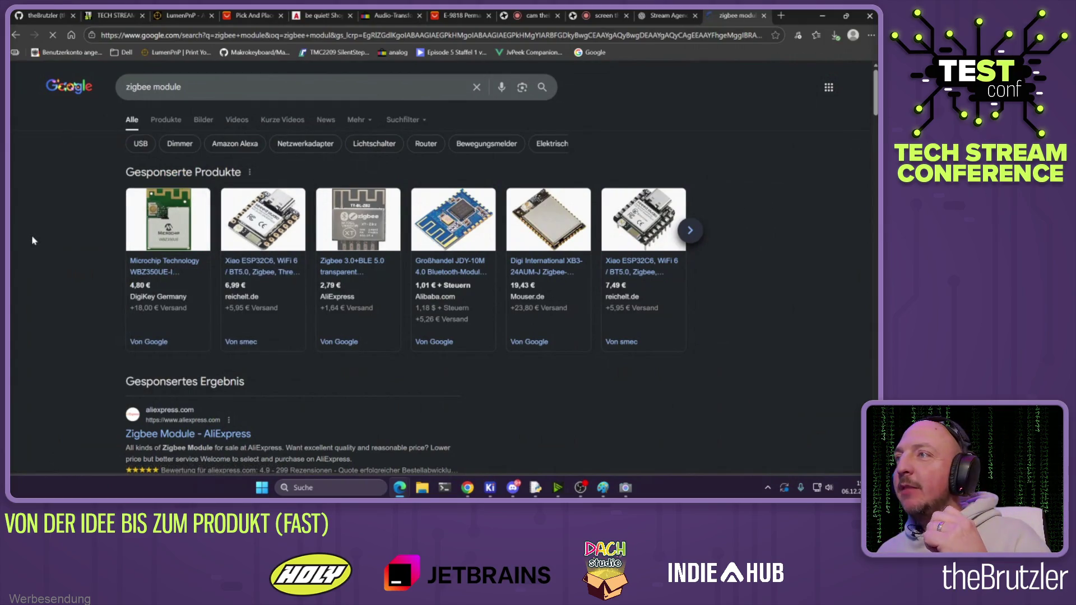
scroll(33, 232, "down", 1)
scroll(33, 233, "up", 1)
Extend the query with 'raspberrry pii driver' and rerun the search
left_click(230, 89)
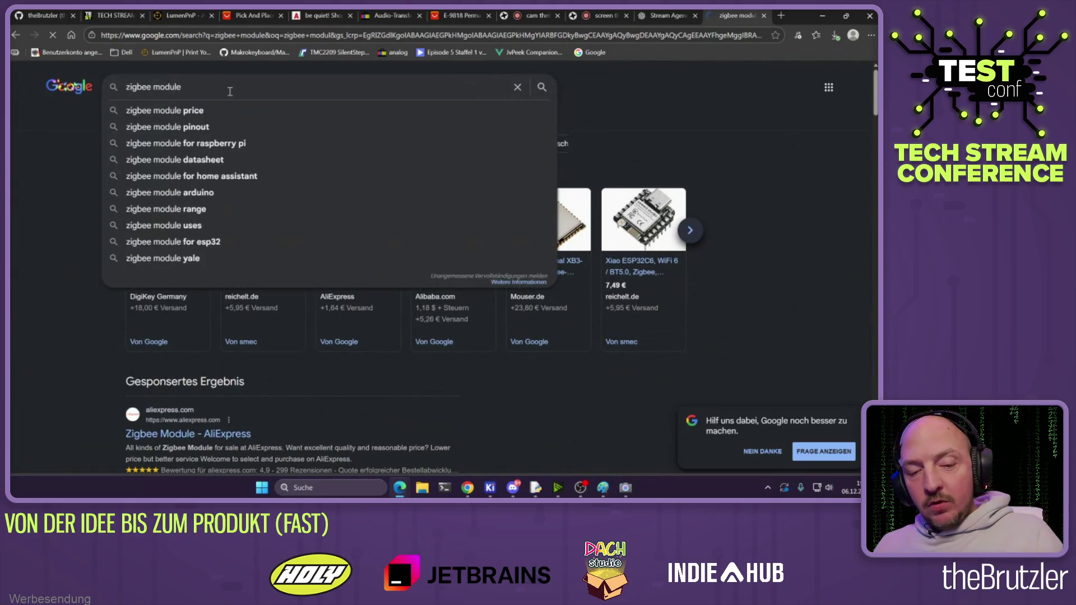
type("raspberrry")
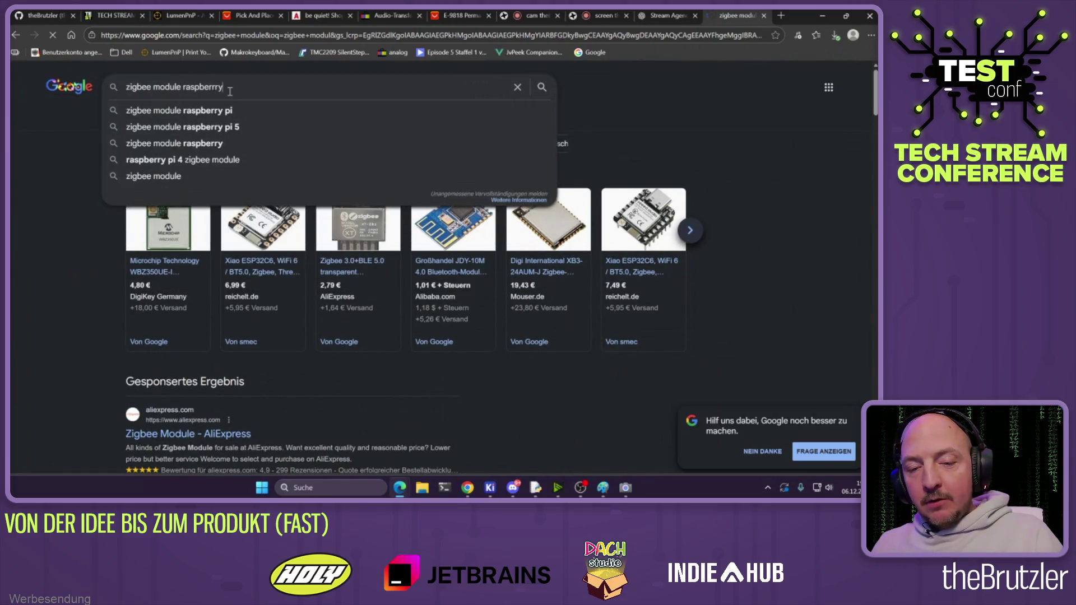
type(" pi")
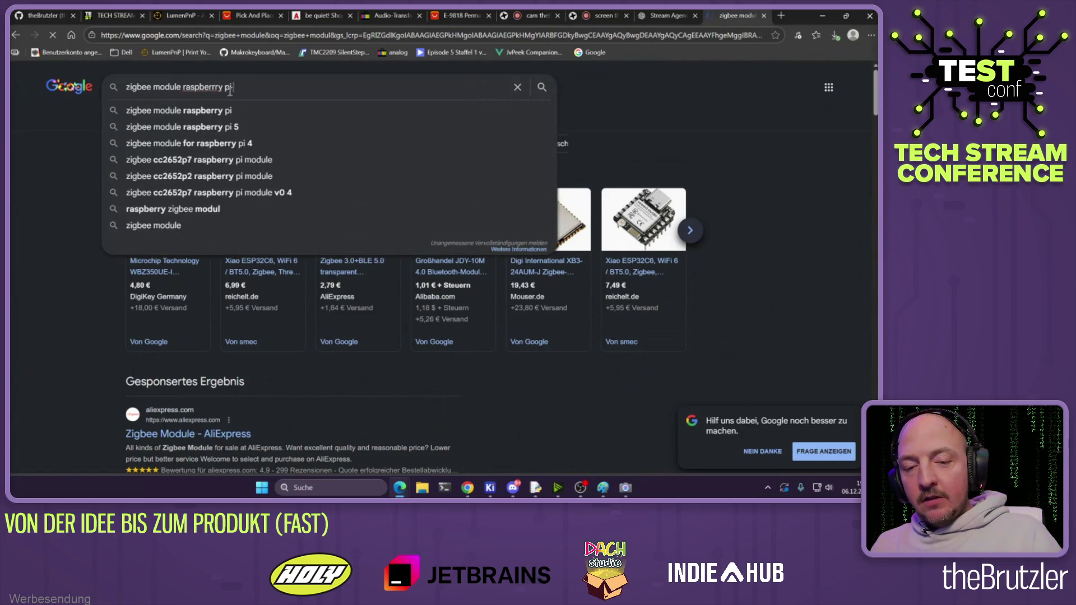
type("i driver")
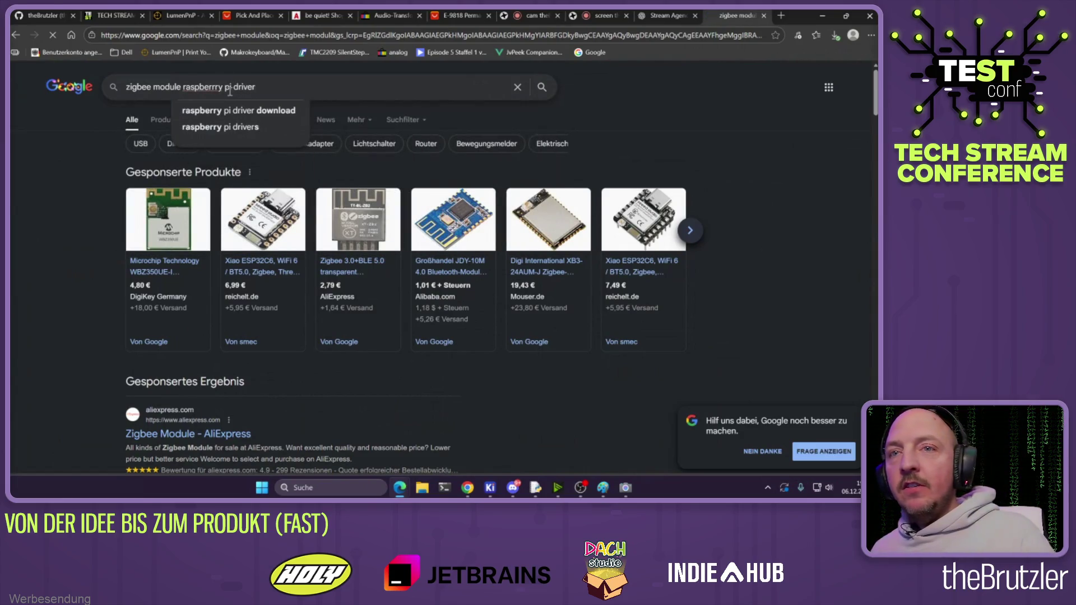
key("Return")
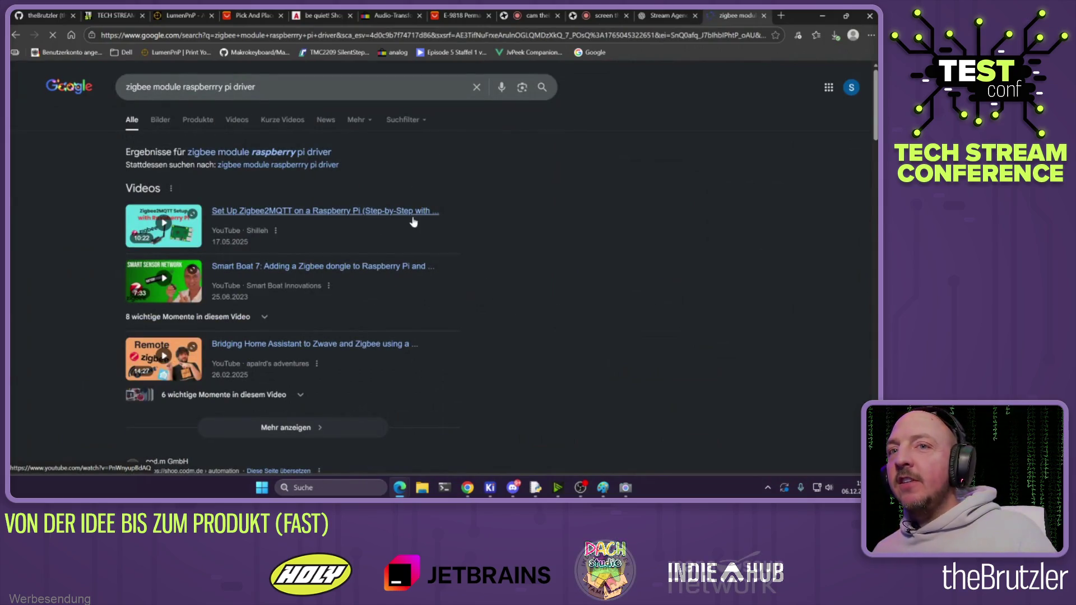
scroll(344, 190, "down", 4)
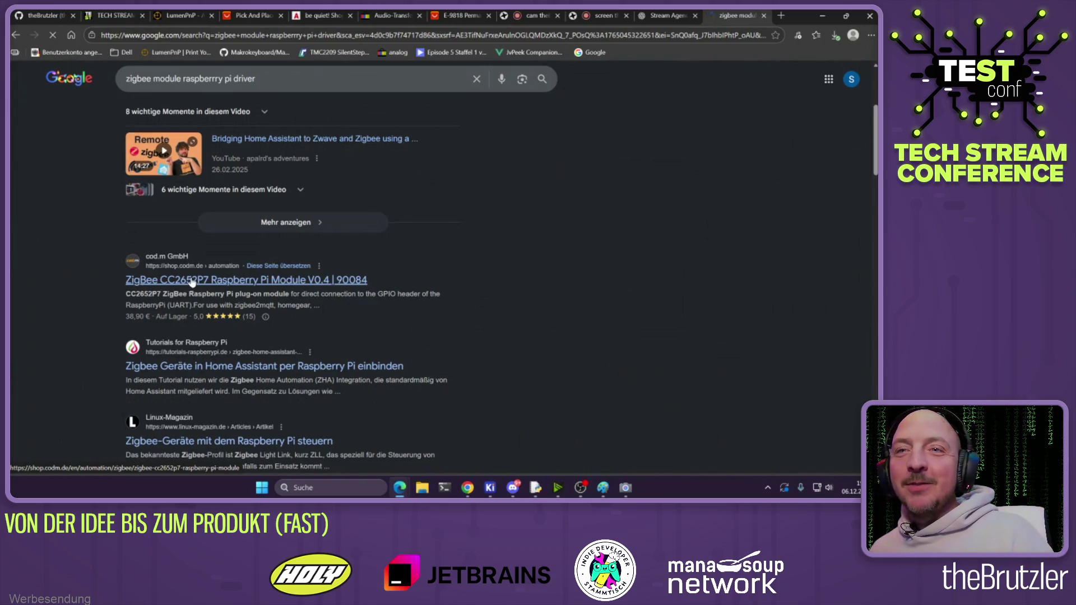
scroll(286, 213, "down", 2)
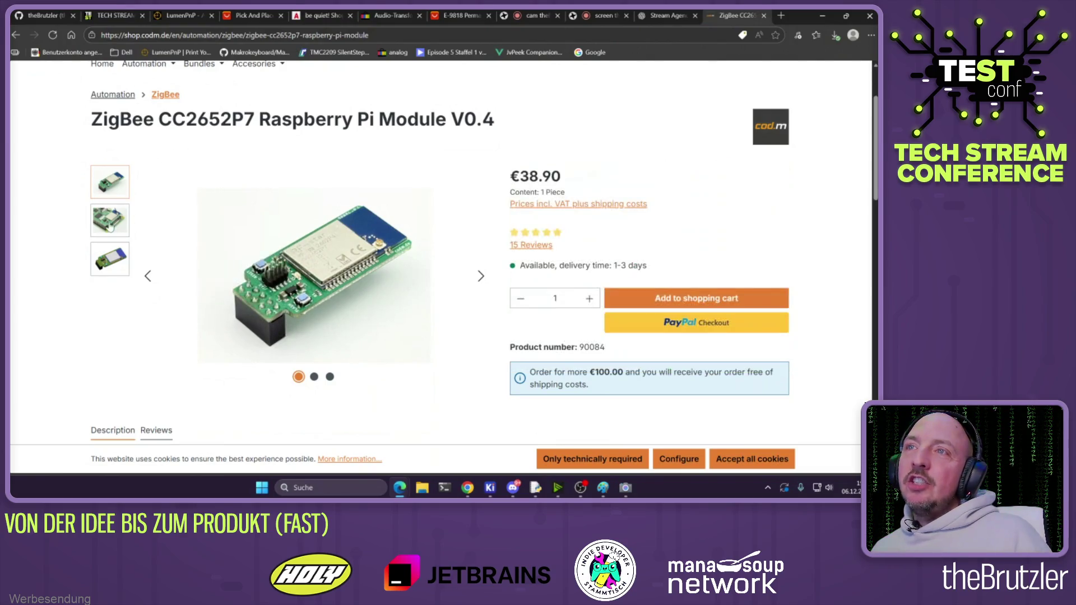
left_click(110, 224)
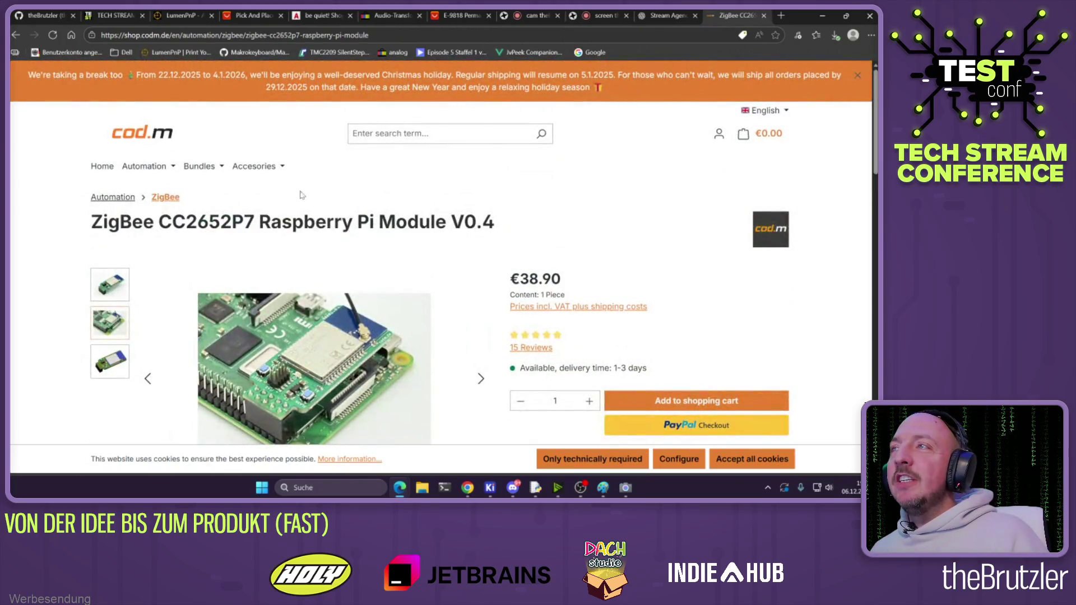
key("alt+Left")
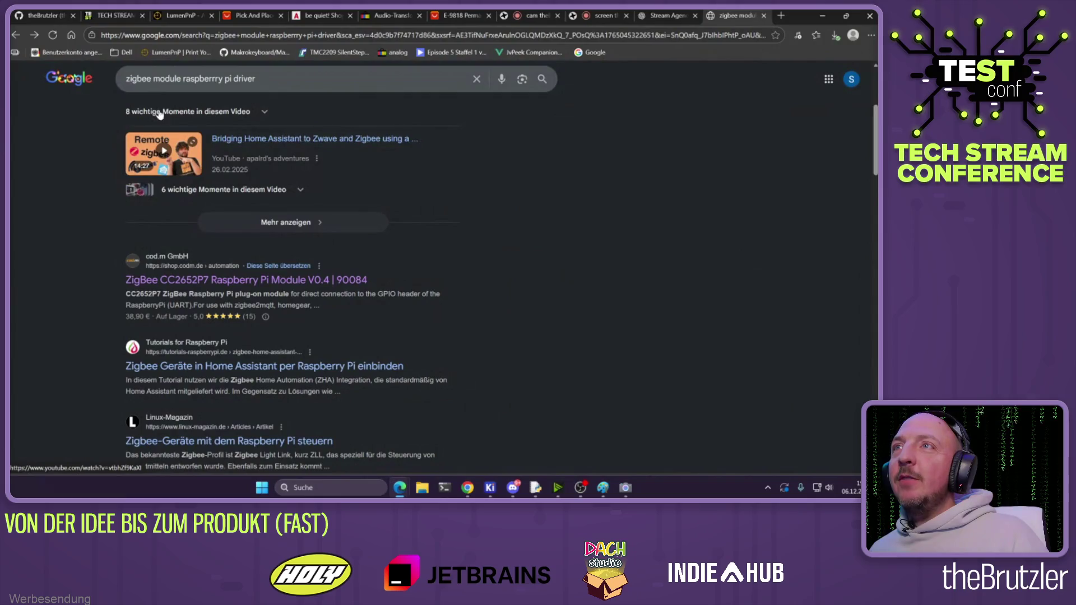
Replace 'zigbee' with 'ethanol sensor' and open the 'MQ3 Alcohol Sensor with the Pi' thread
left_click_drag(151, 78, 94, 83)
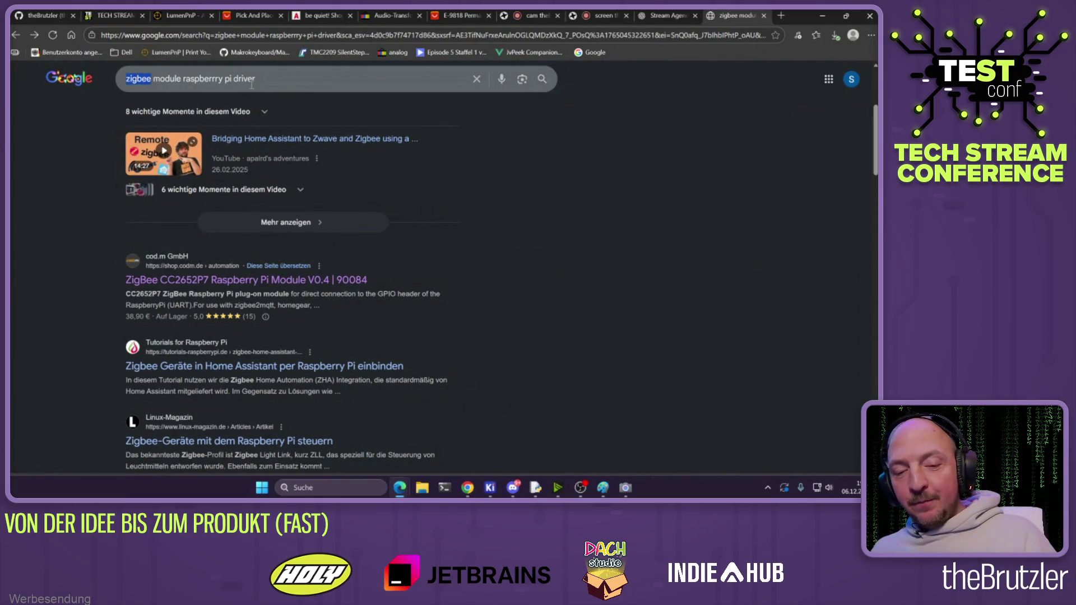
type("ethanol senso")
type("r")
key("Return")
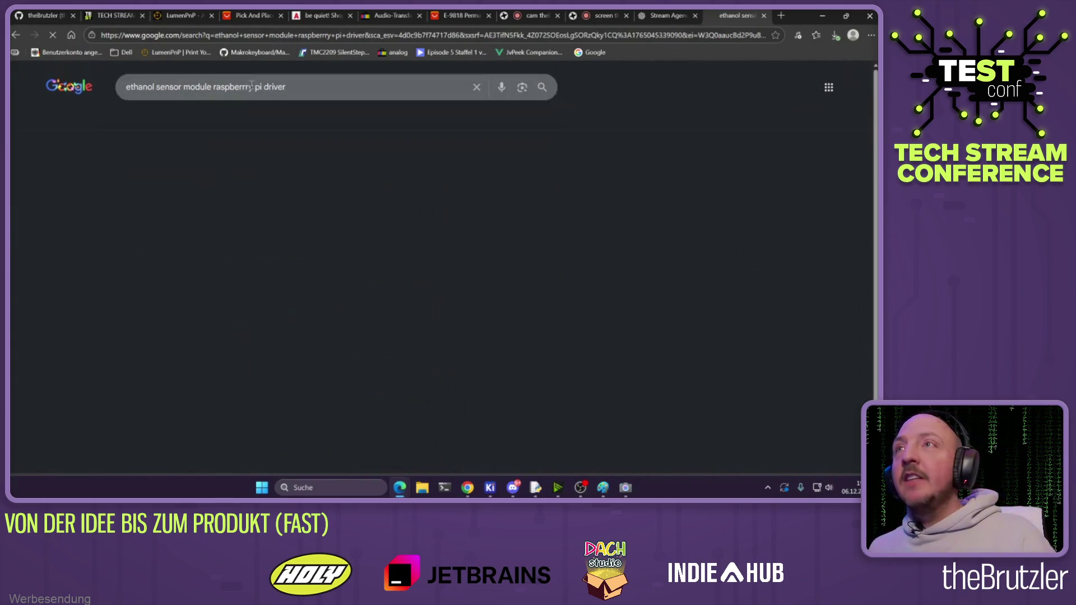
left_click(179, 214)
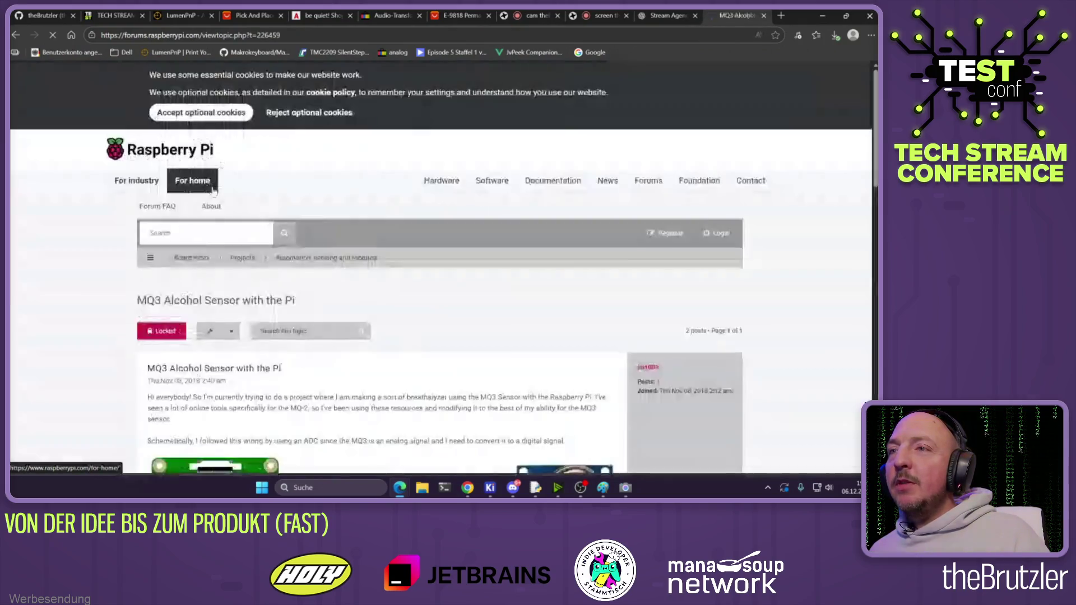
Read the MQ3 forum post and wiring diagram, then follow its GitHub mq.py link
scroll(212, 191, "down", 4)
scroll(212, 191, "down", 3)
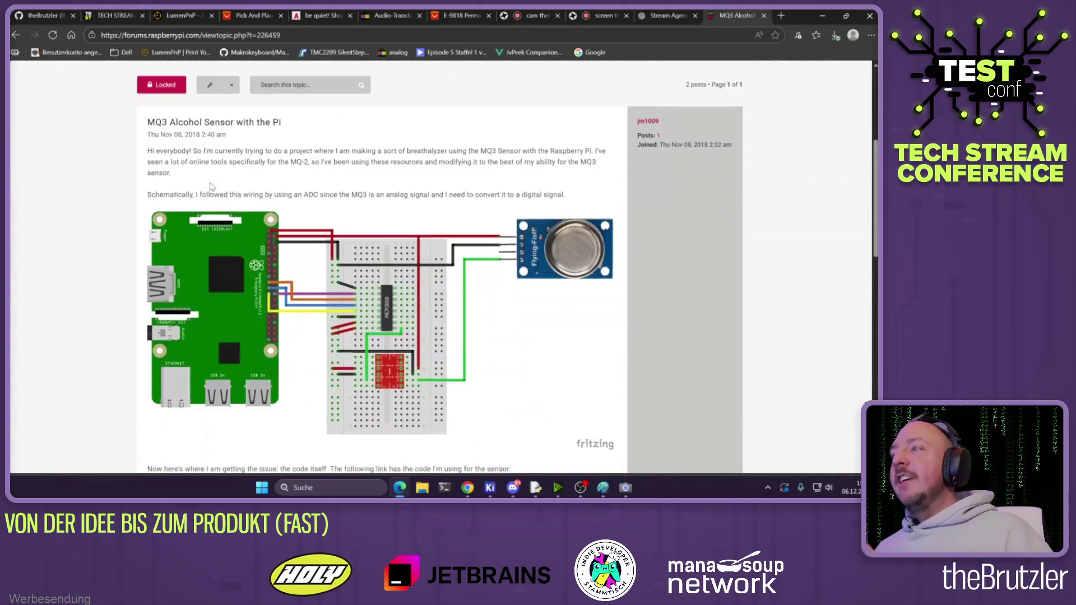
scroll(205, 195, "down", 10)
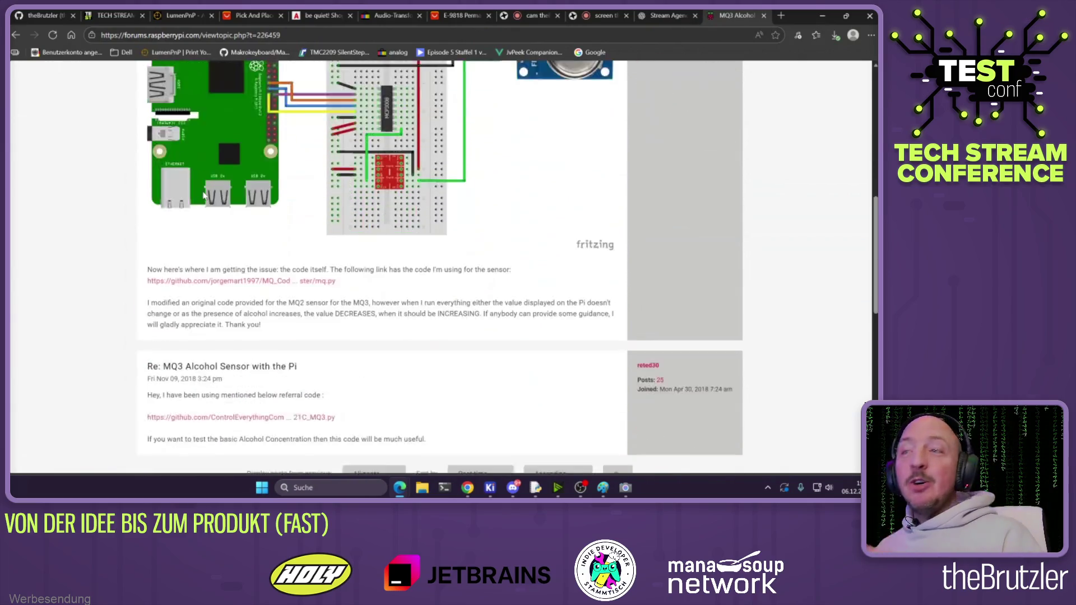
scroll(198, 203, "up", 10)
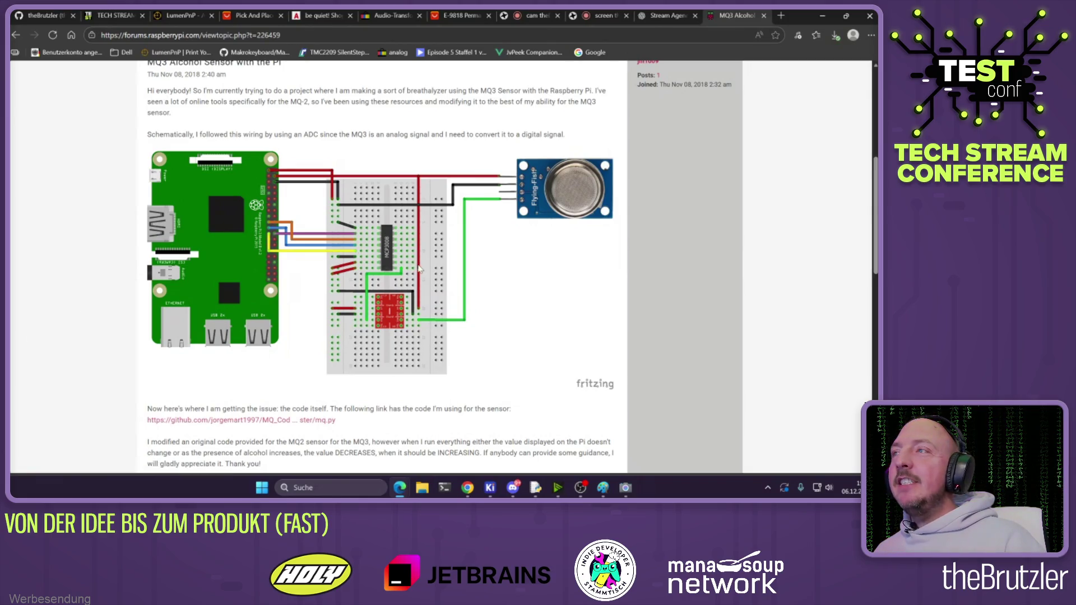
scroll(365, 207, "up", 2)
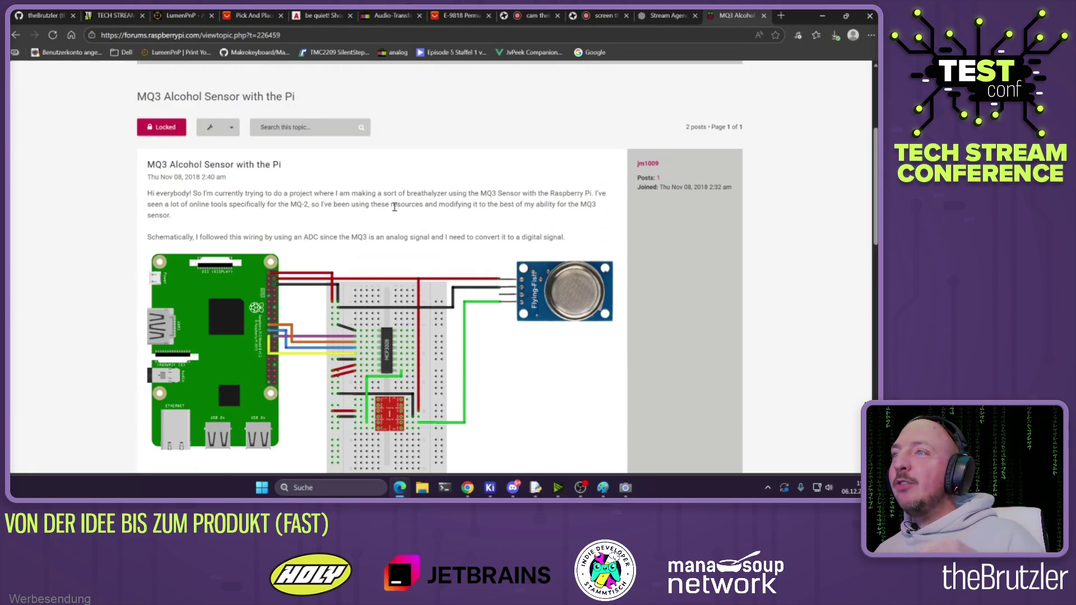
scroll(393, 205, "down", 1)
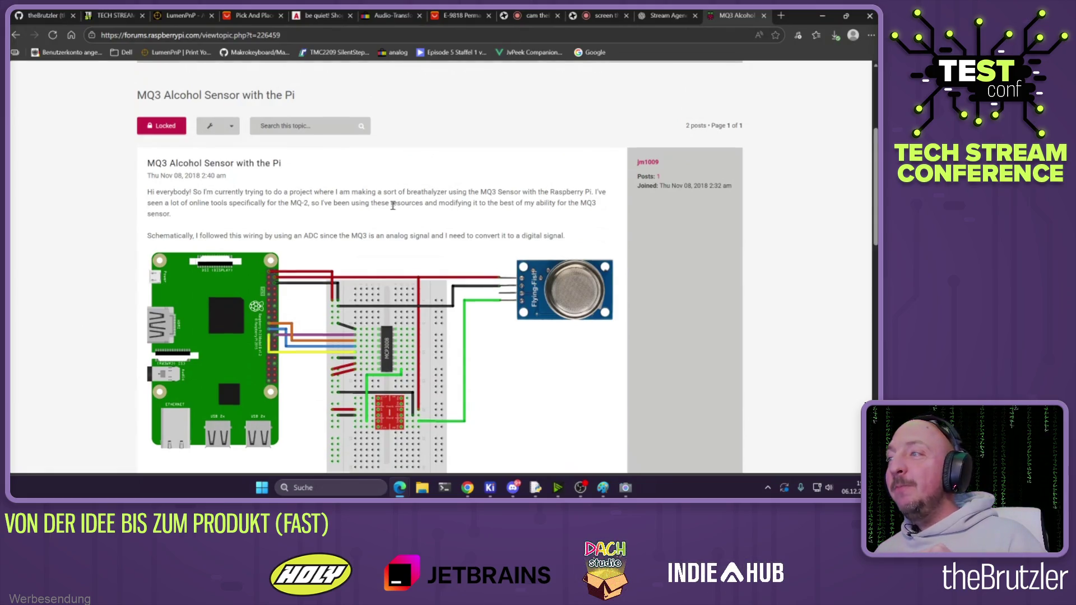
scroll(393, 205, "down", 2)
scroll(430, 222, "up", 1)
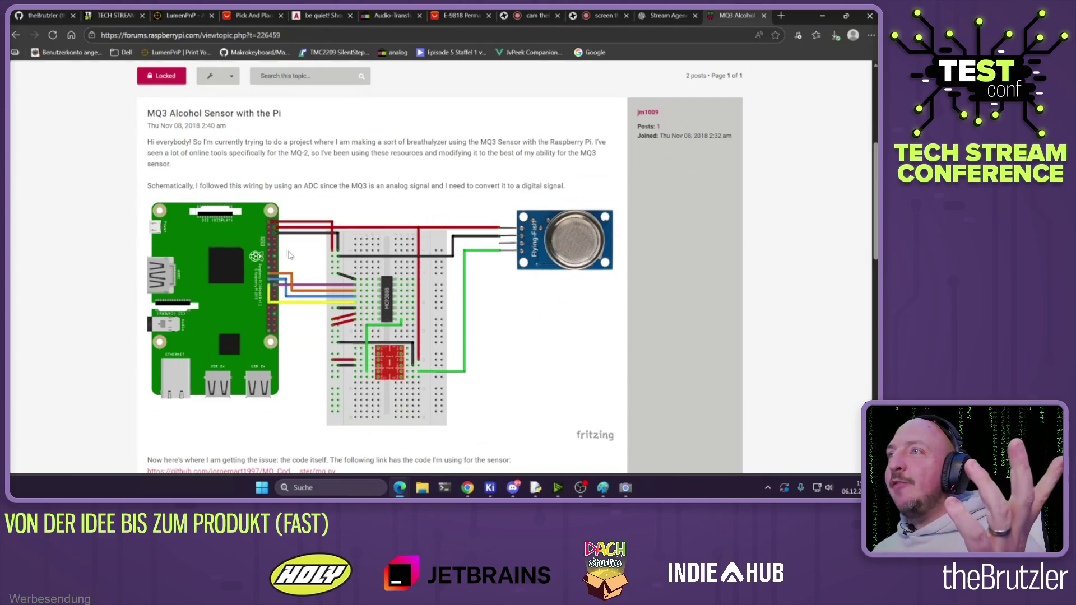
scroll(290, 255, "down", 3)
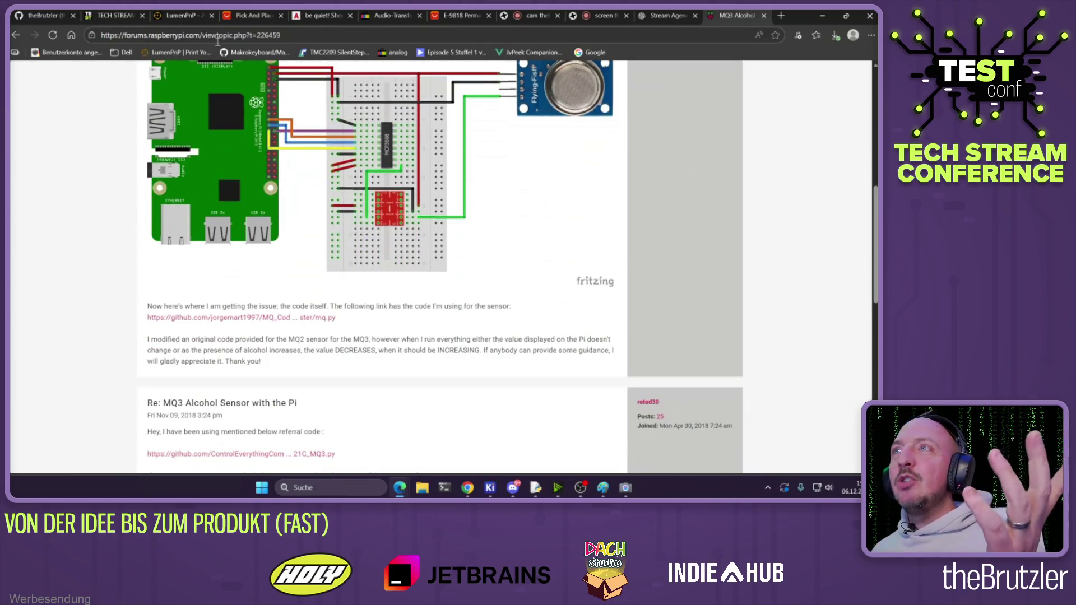
left_click(217, 37)
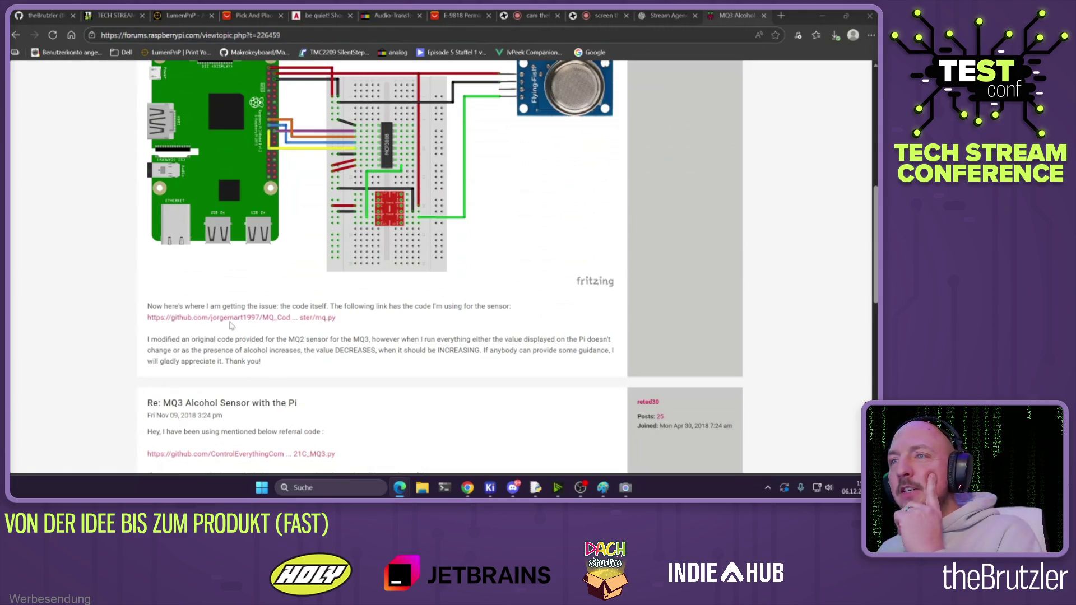
left_click(225, 318)
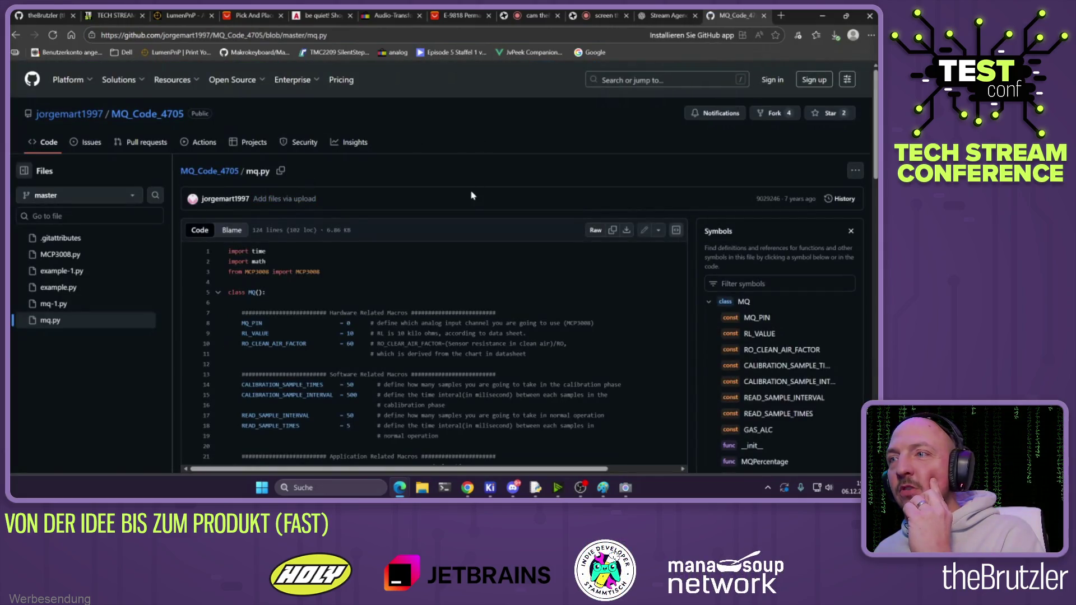
Go from mq.py up to the MQ_Code_4705 repo listing MCP3008.py and mq.py
scroll(467, 194, "down", 5)
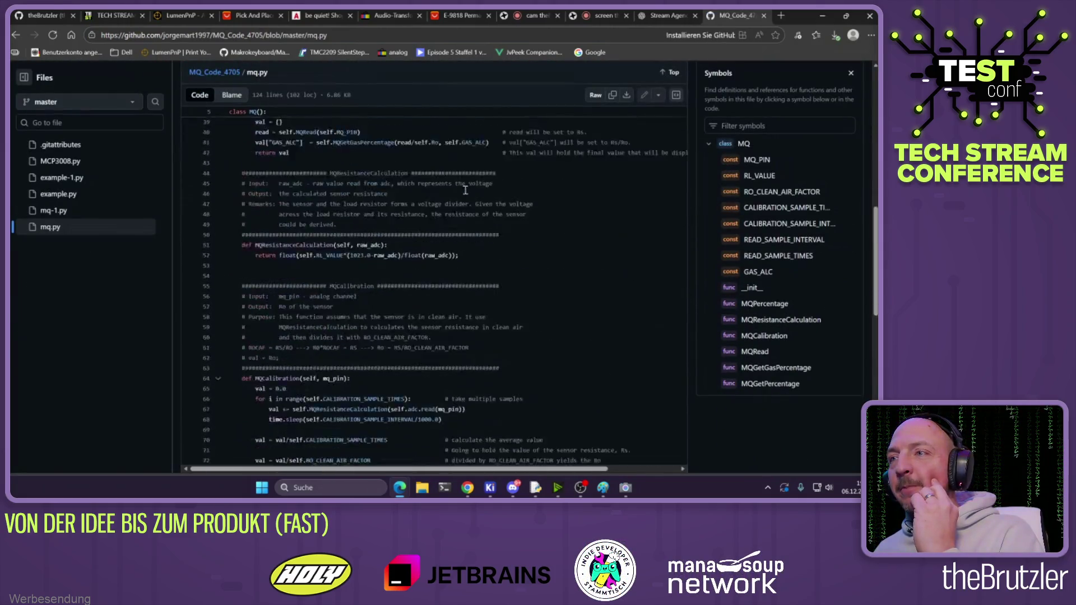
scroll(120, 178, "up", 4)
scroll(123, 168, "up", 2)
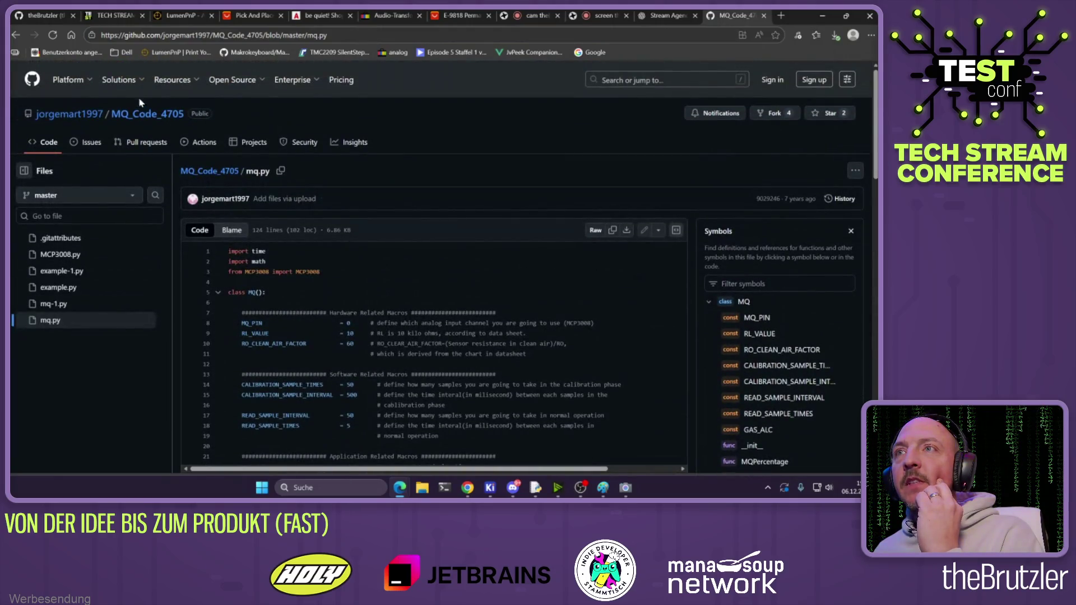
left_click(141, 116)
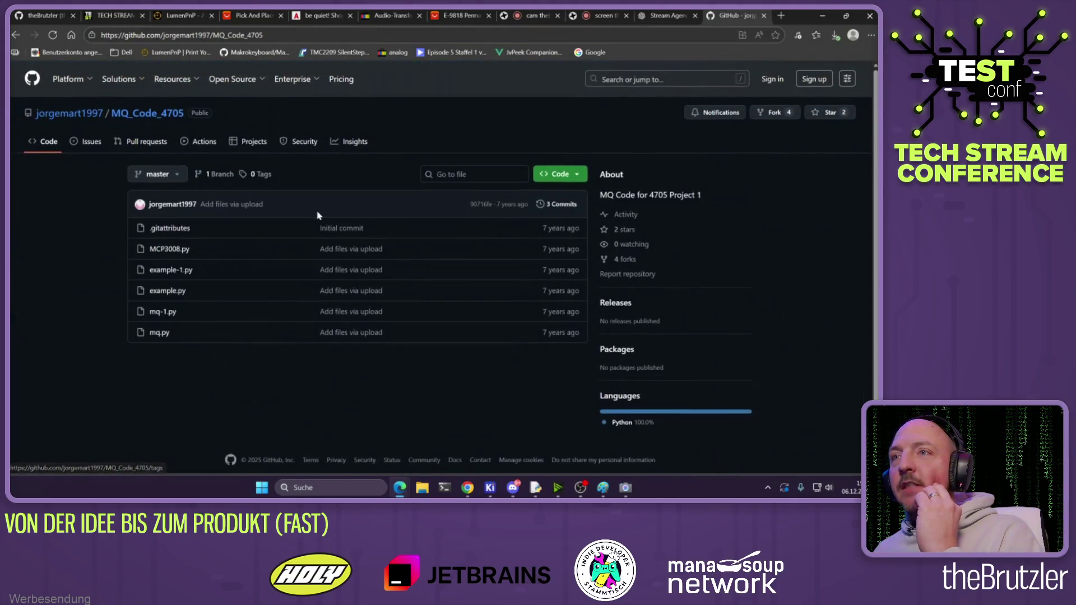
scroll(271, 233, "down", 1)
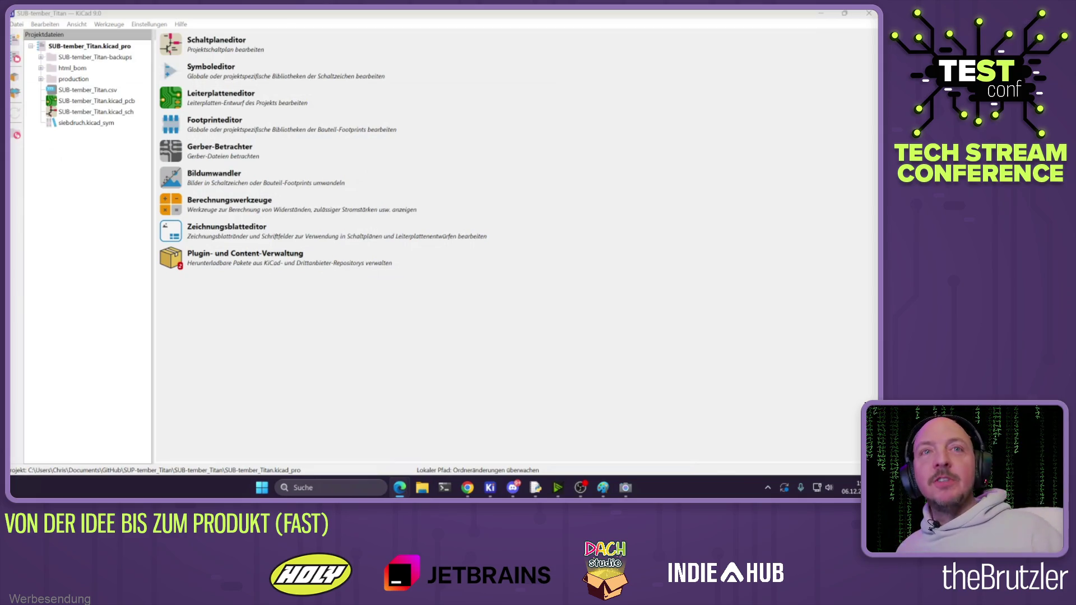
Close the two extra KiCad windows from the taskbar previews
left_click(263, 291)
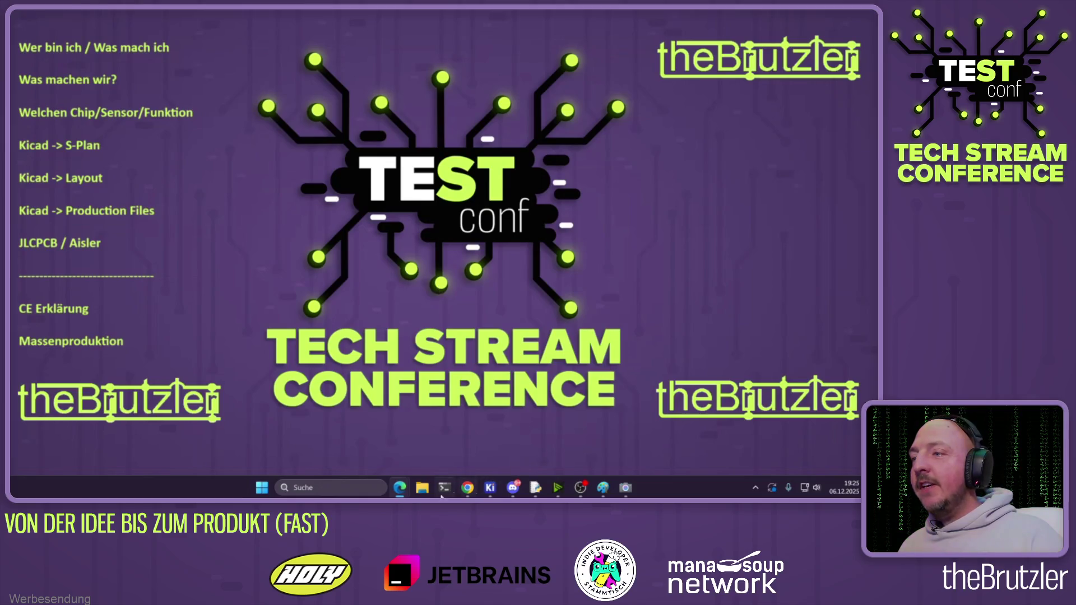
mouse_move(468, 495)
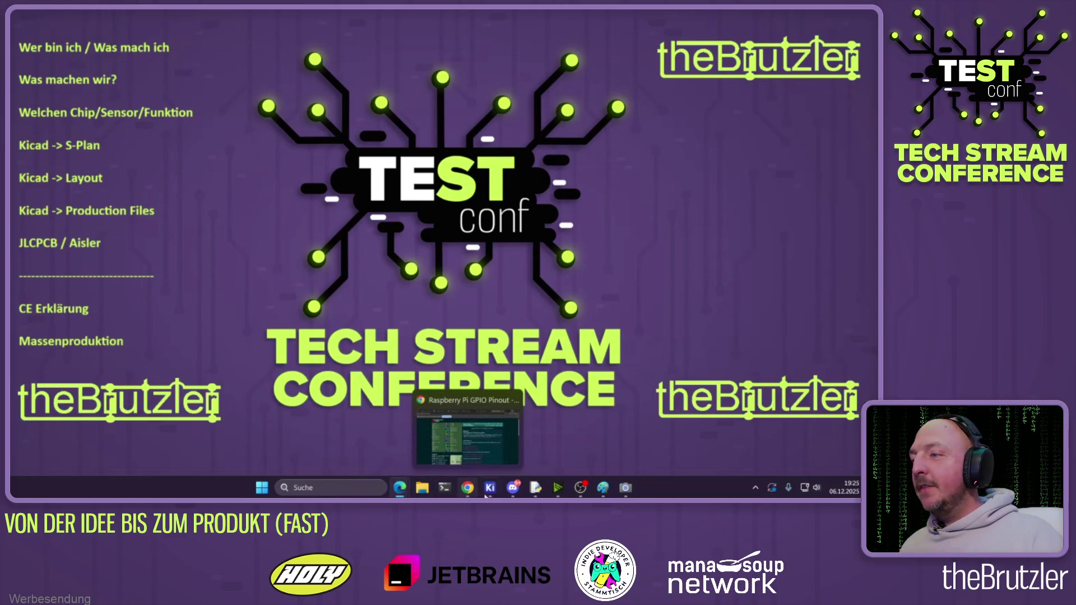
left_click(364, 434)
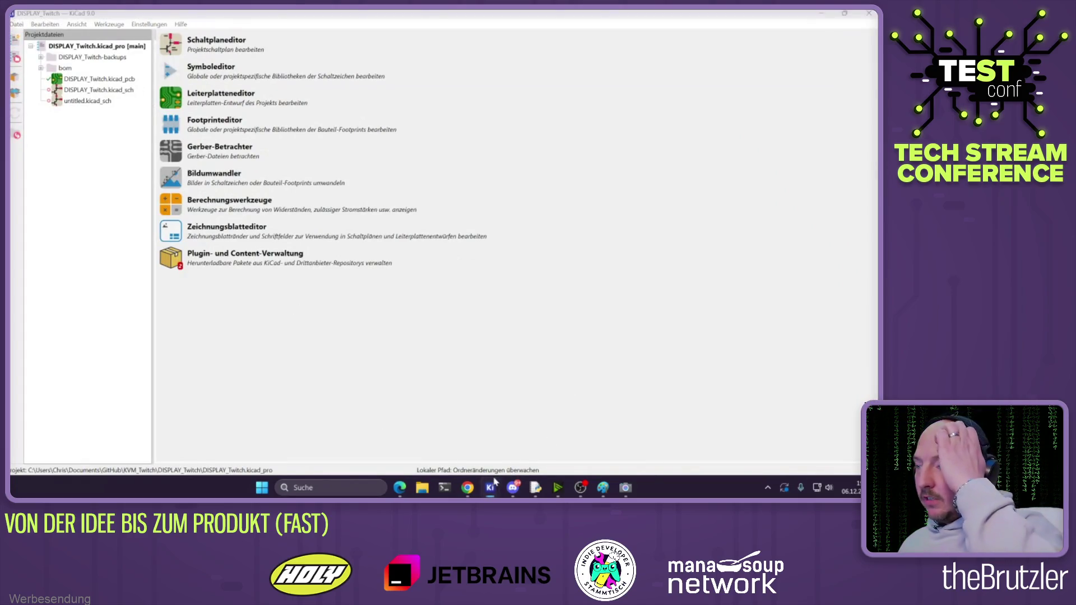
mouse_move(489, 487)
left_click(537, 399)
left_click(590, 399)
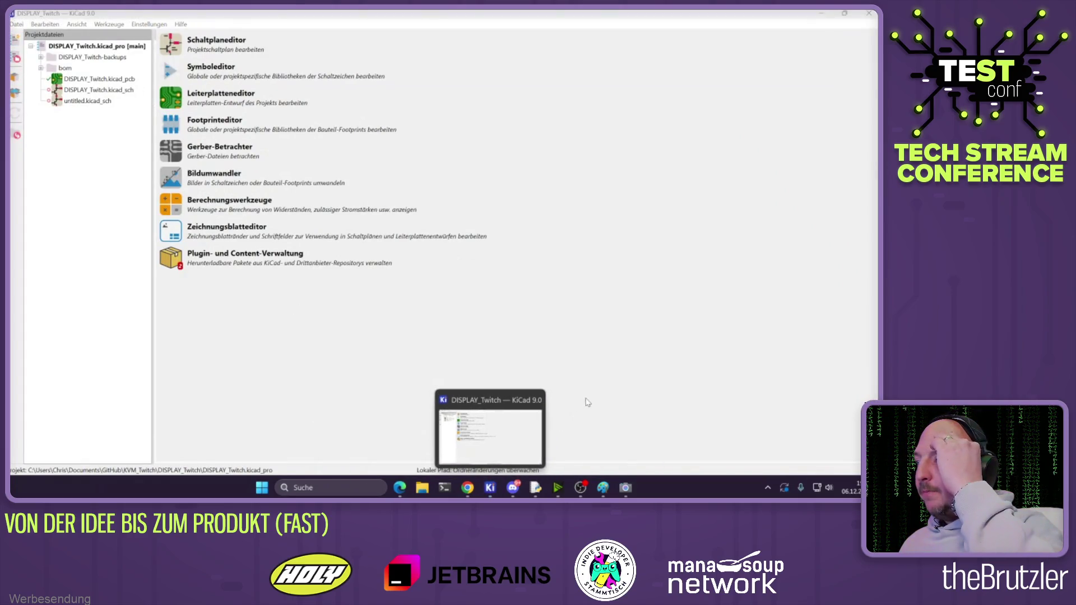
Return to the DISPLAY_Twitch project manager and start a new project from the Datei menu
left_click(498, 406)
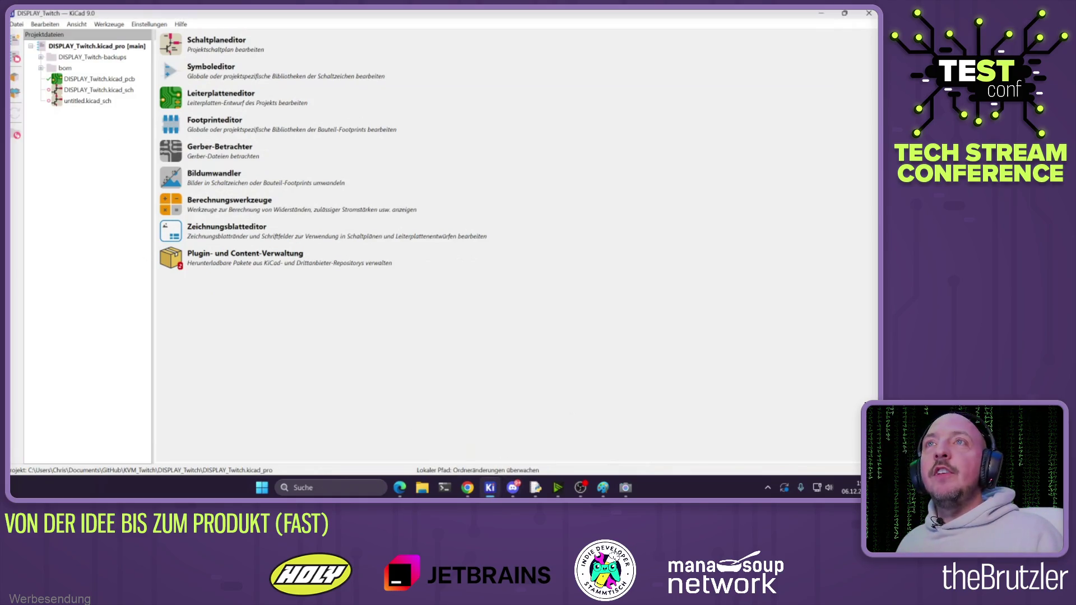
left_click(16, 24)
left_click(33, 34)
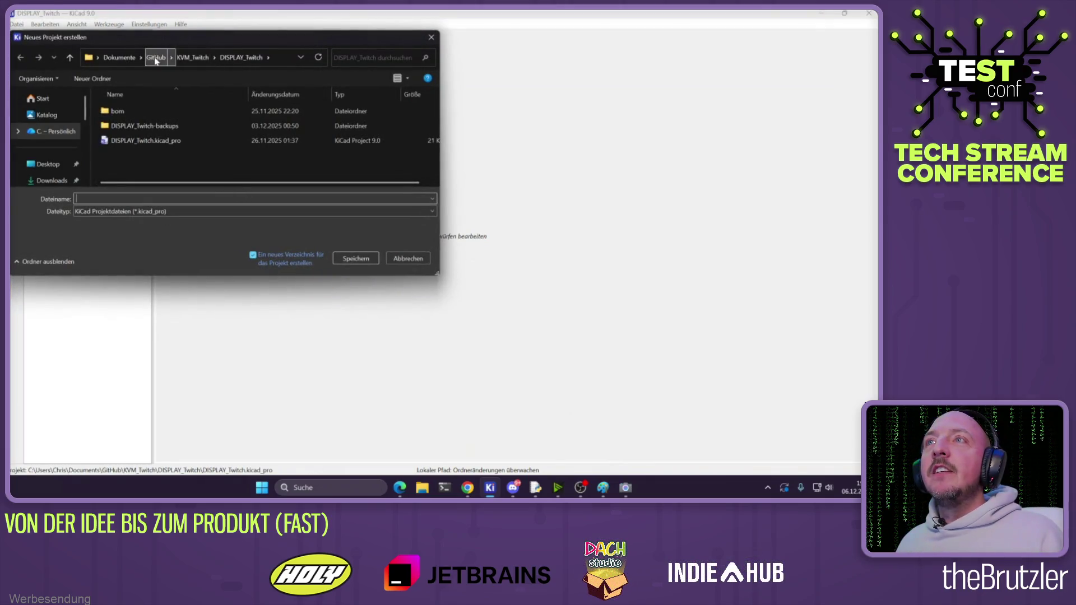
Save a new project named TechConfAlkohol in the GitHub folder
left_click(157, 59)
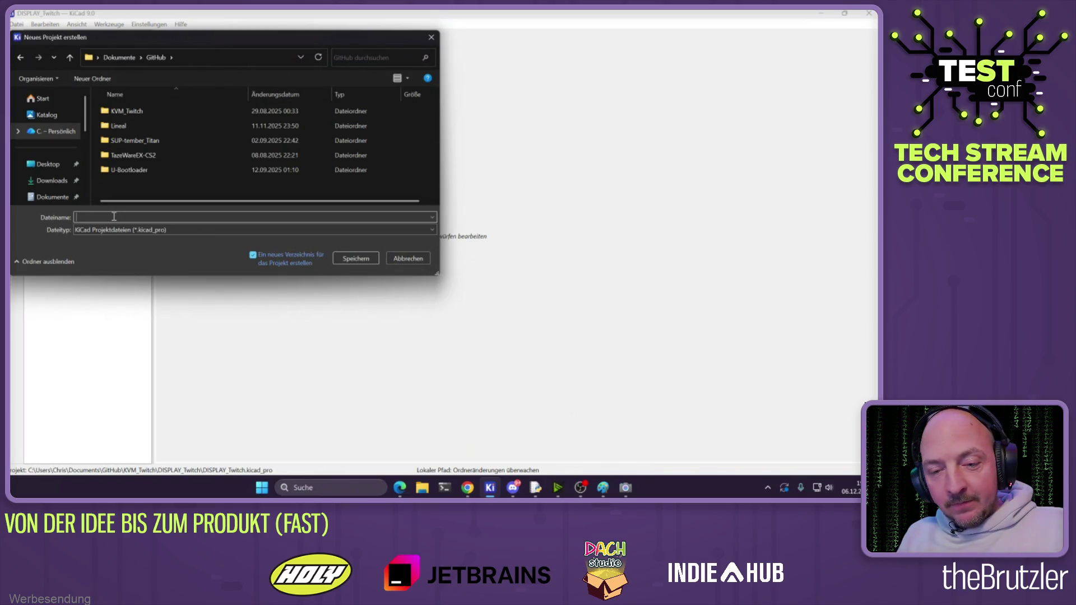
type("TechConfAlkolhol")
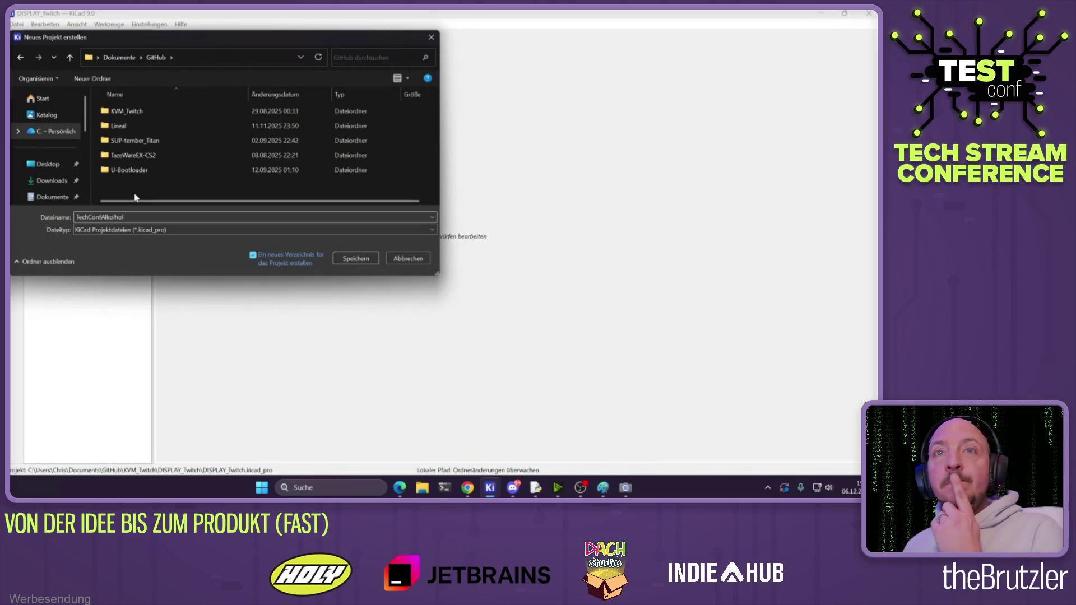
left_click(363, 260)
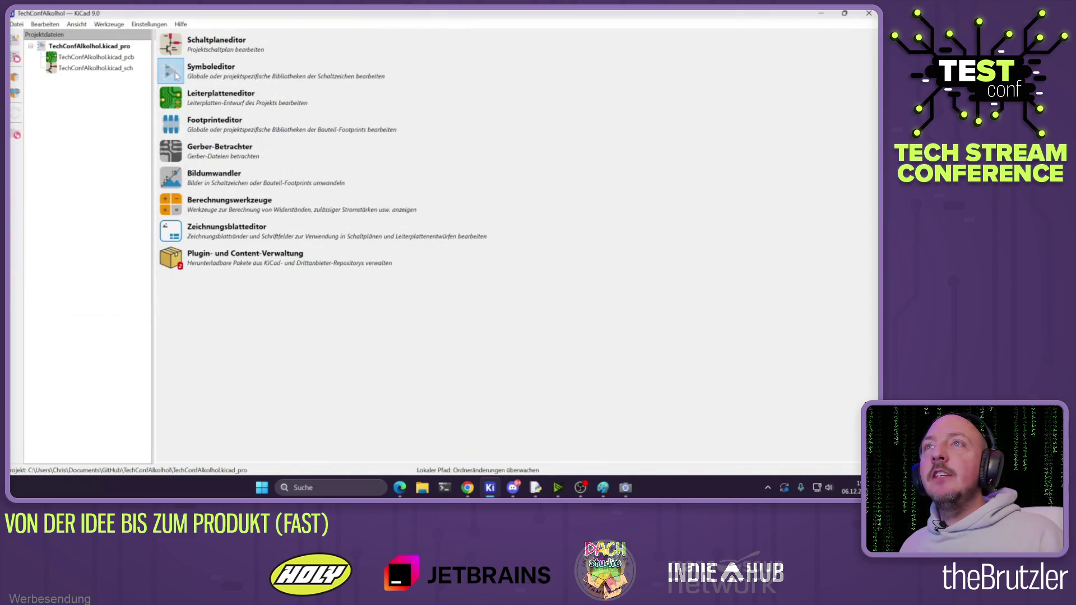
left_click(422, 488)
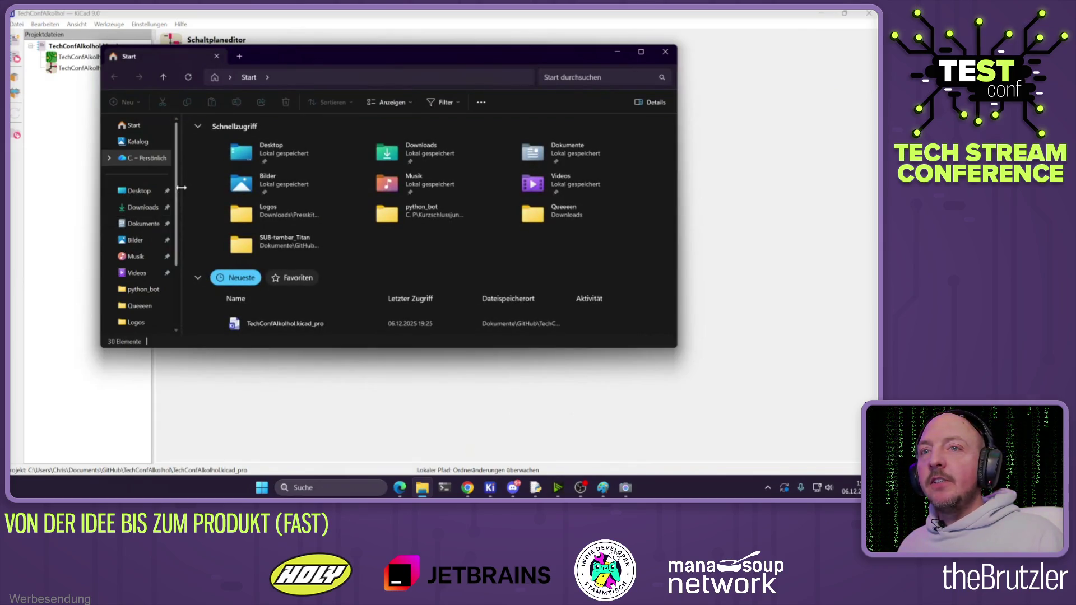
scroll(293, 258, "down", 1)
scroll(293, 259, "down", 2)
right_click(276, 290)
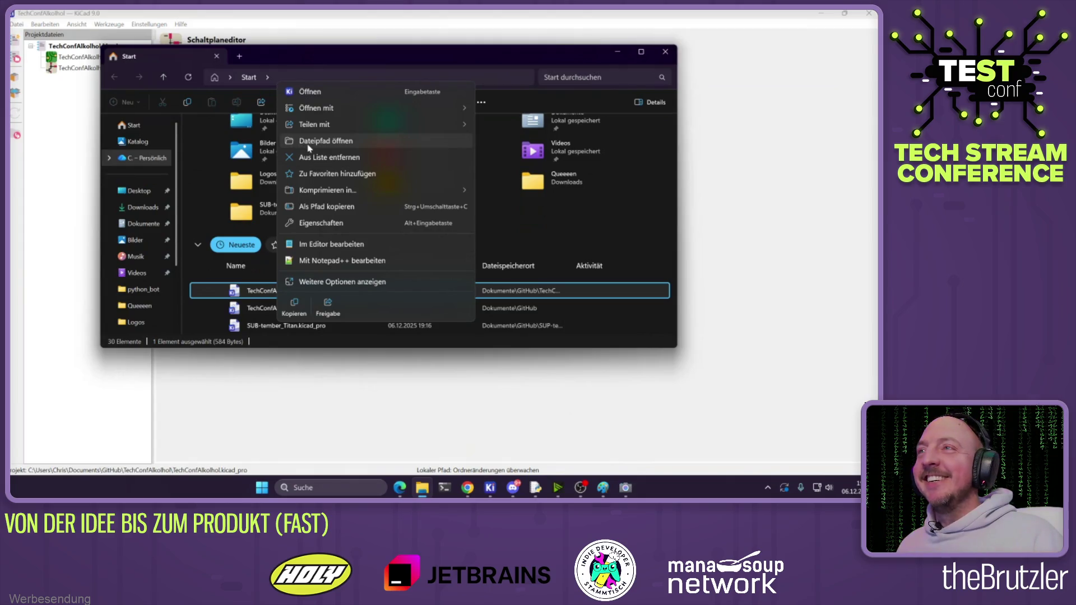
left_click(309, 146)
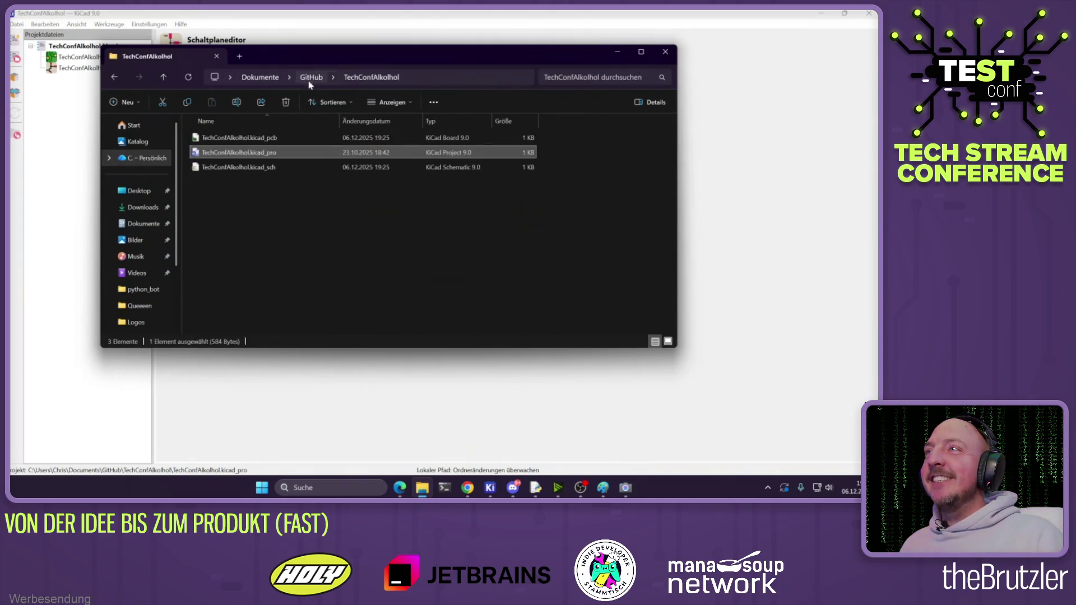
left_click(309, 82)
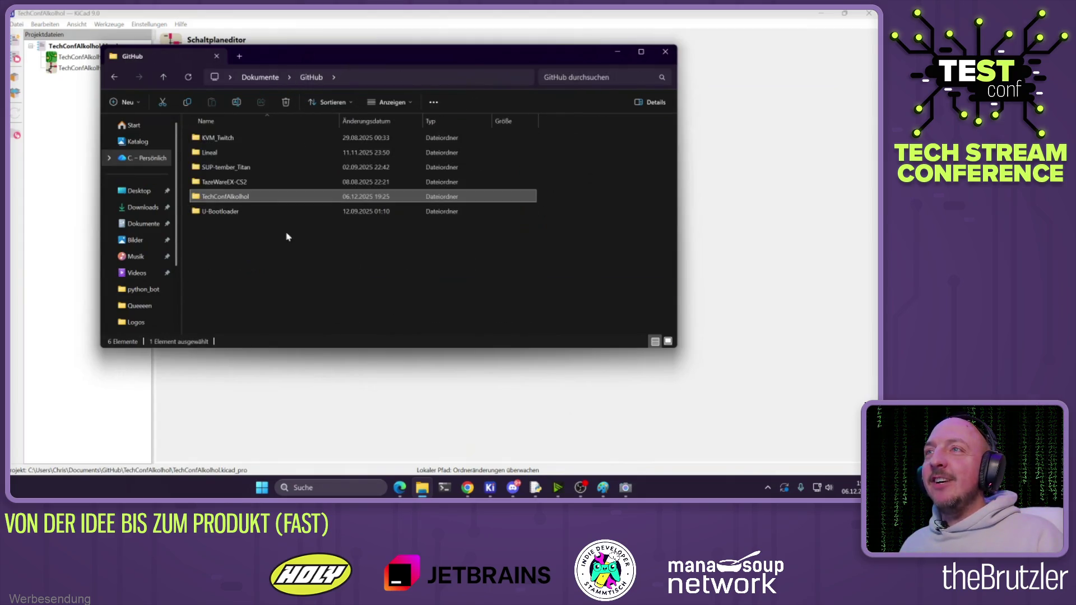
left_click(665, 52)
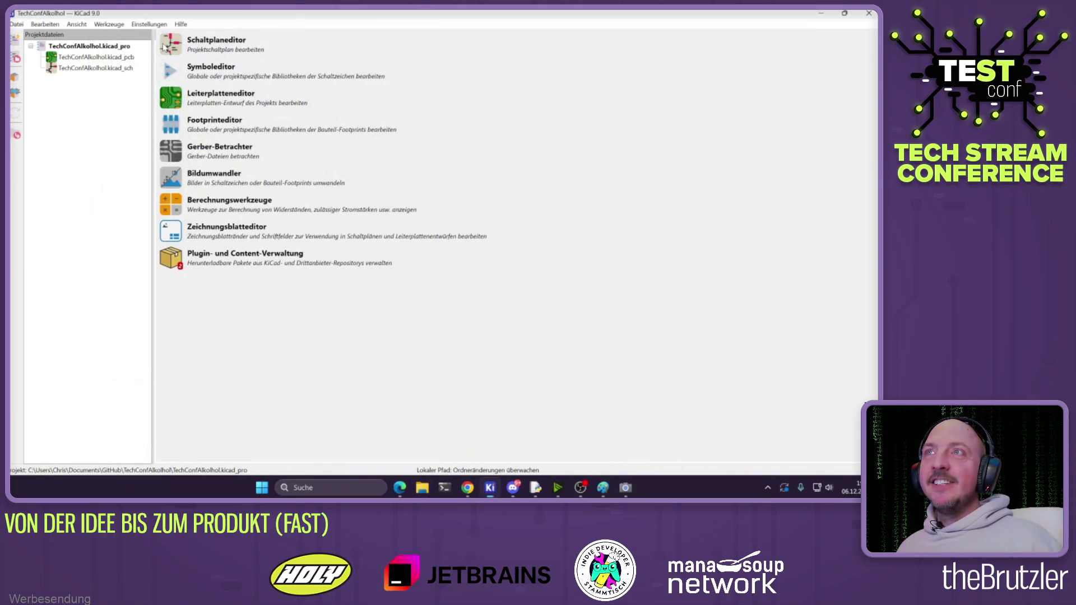
left_click(164, 47)
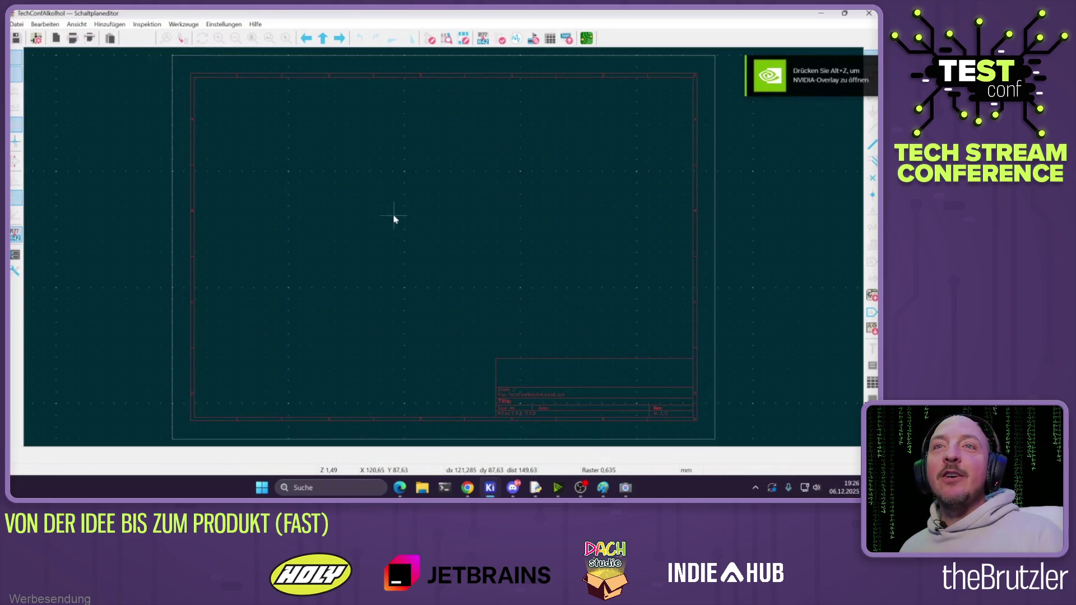
Zoom around the blank TechConfAlkohol sheet and dismiss the canvas context menu unused
scroll(408, 235, "up", 2)
scroll(408, 246, "down", 2)
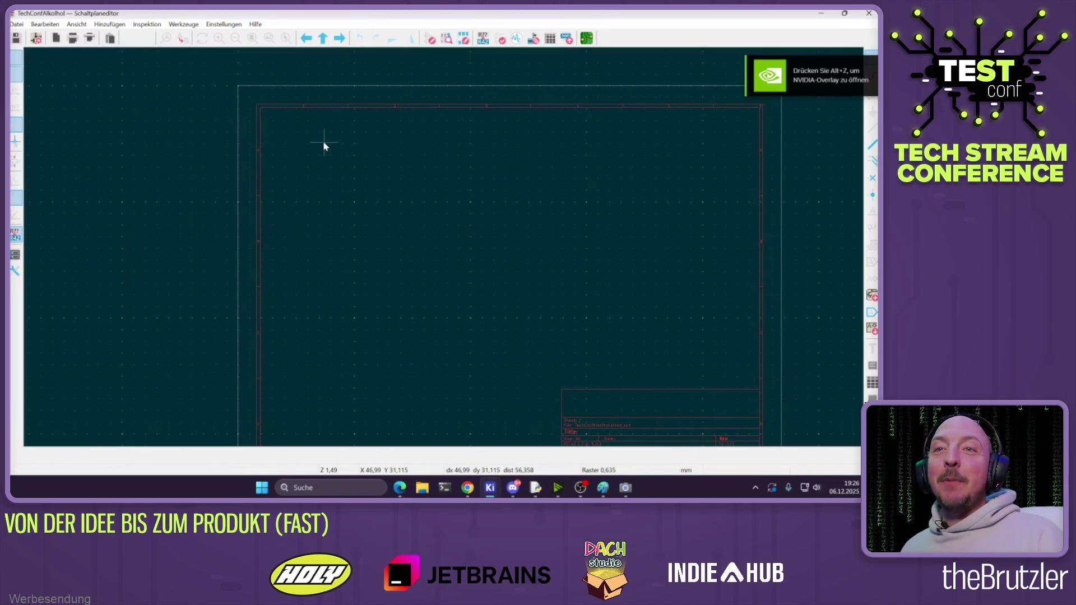
scroll(396, 151, "down", 1)
scroll(439, 252, "up", 1)
scroll(443, 250, "down", 1)
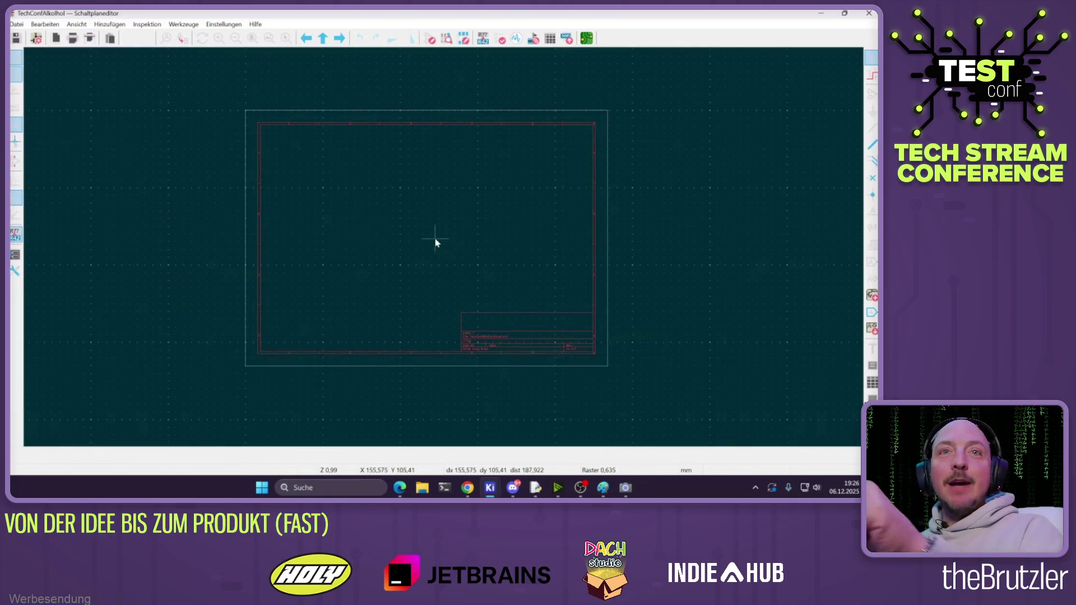
scroll(439, 233, "up", 1)
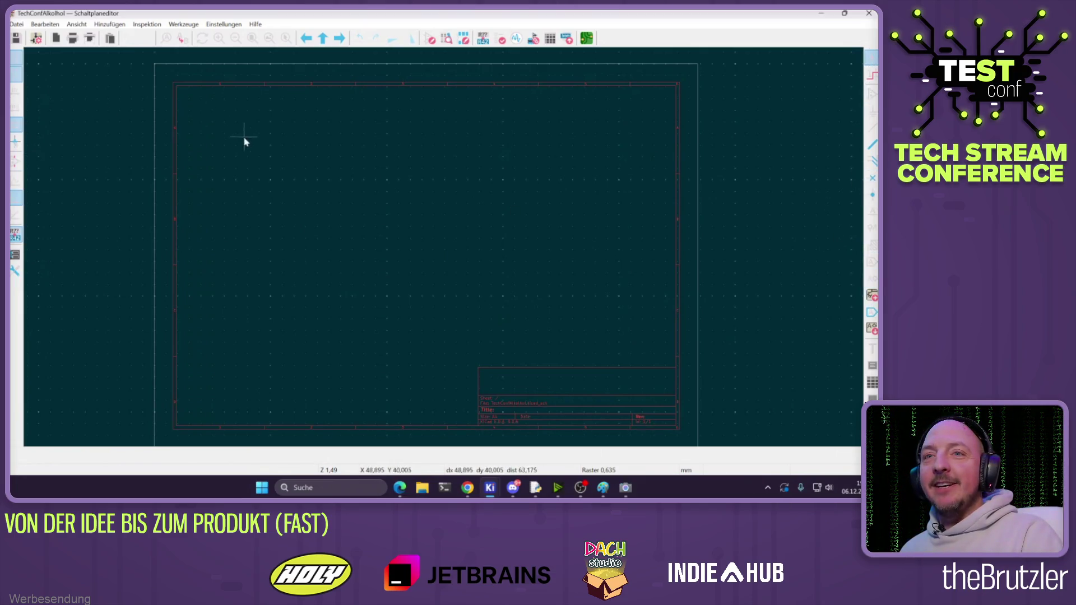
right_click(420, 186)
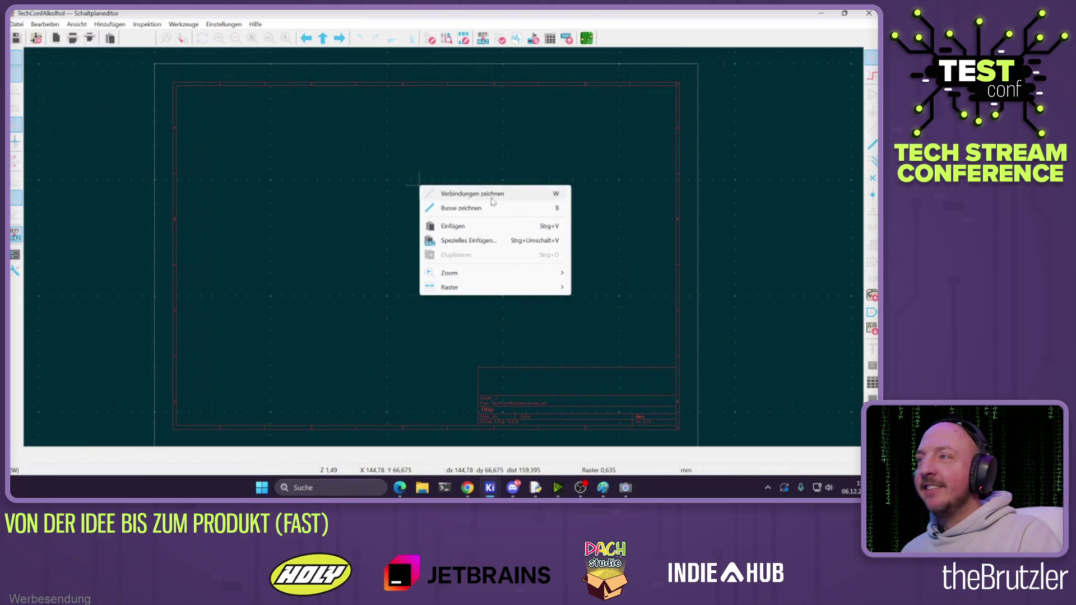
left_click(353, 221)
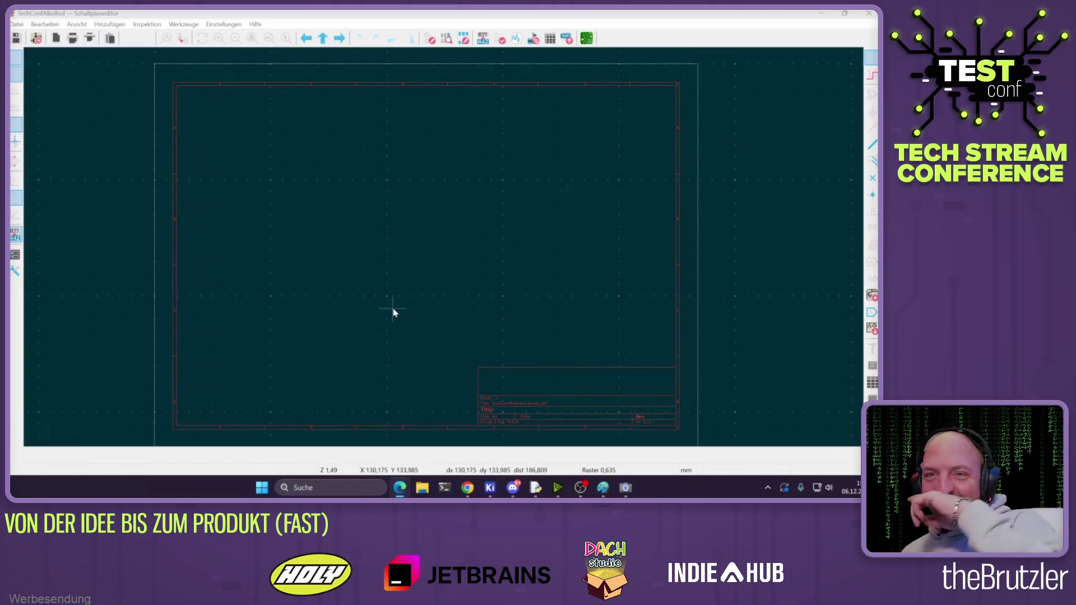
Open the latest project file's containing folder in File Explorer and go up to Documents\GitHub
left_click(430, 491)
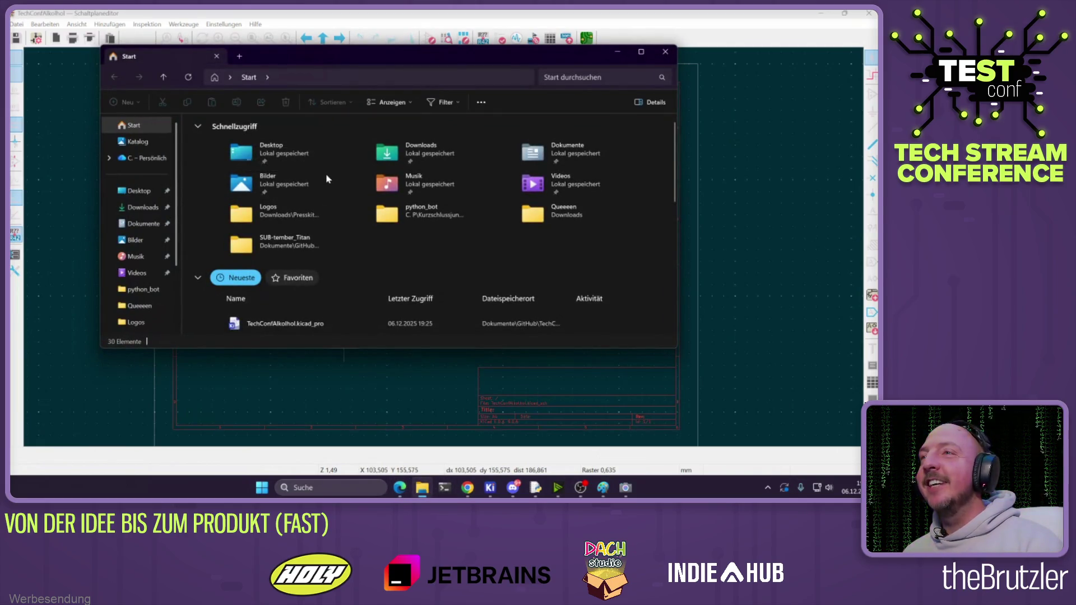
scroll(263, 302, "down", 1)
left_click(265, 291)
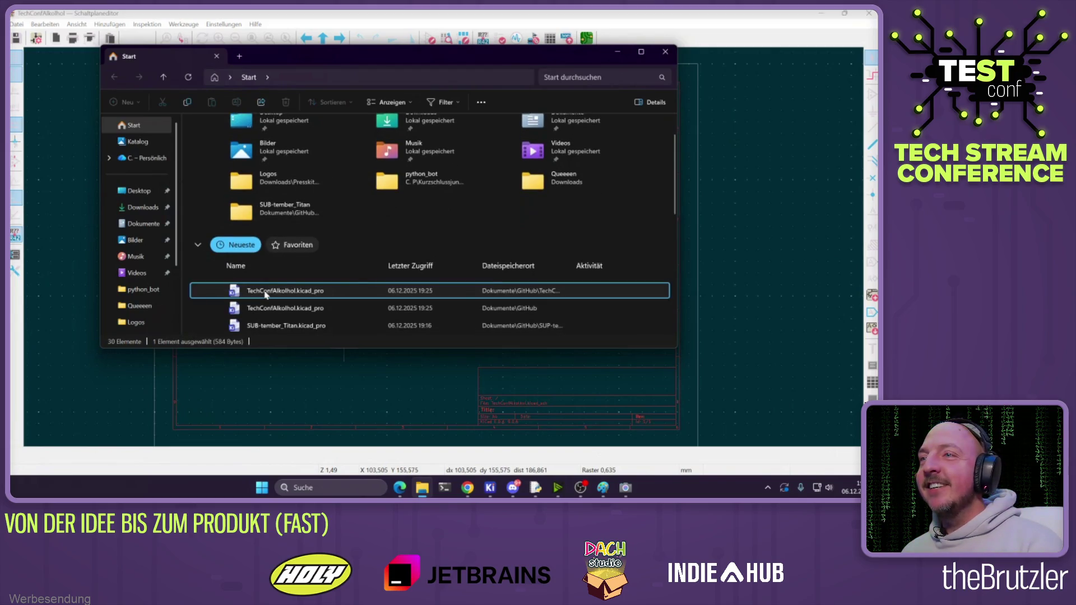
right_click(265, 293)
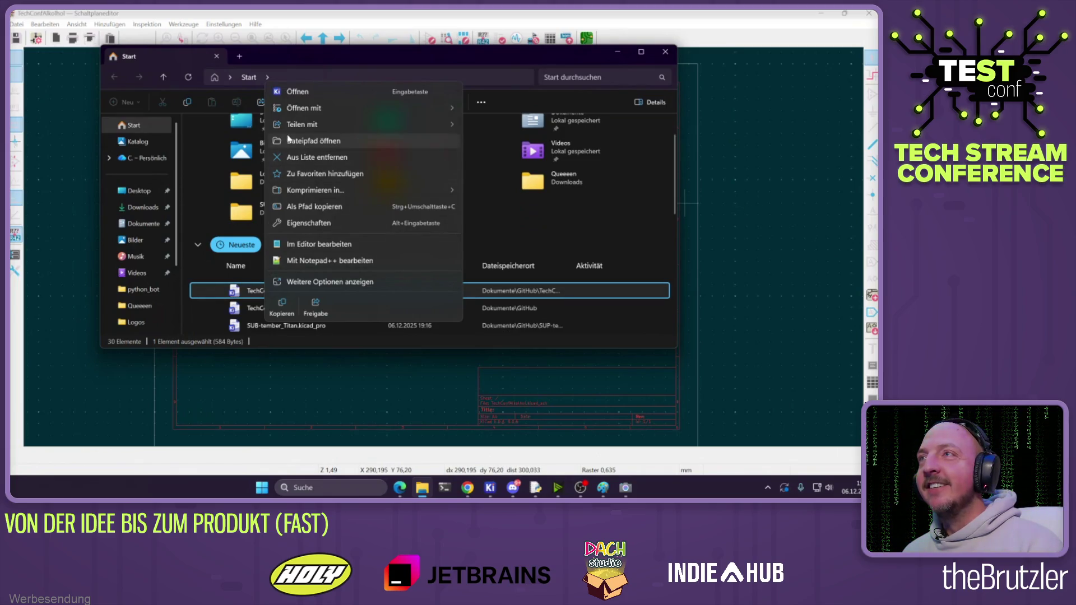
left_click(302, 141)
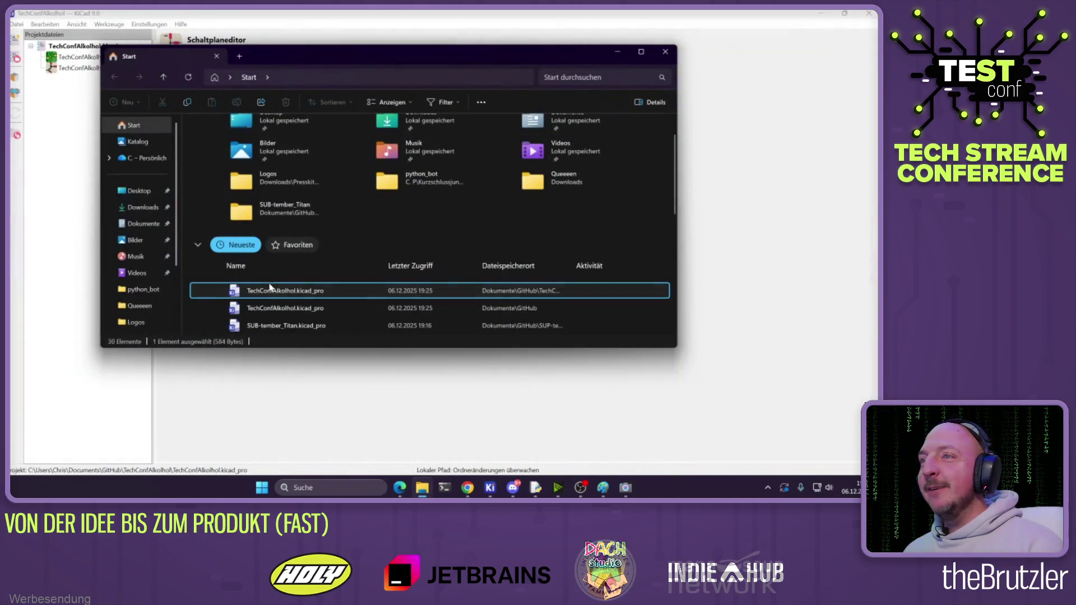
right_click(262, 296)
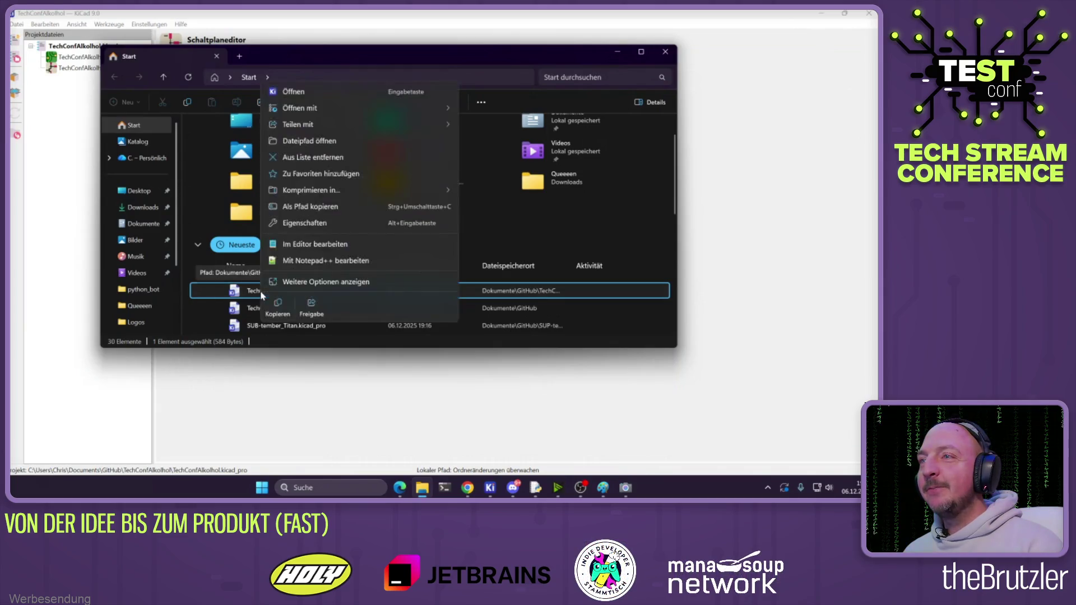
left_click(308, 141)
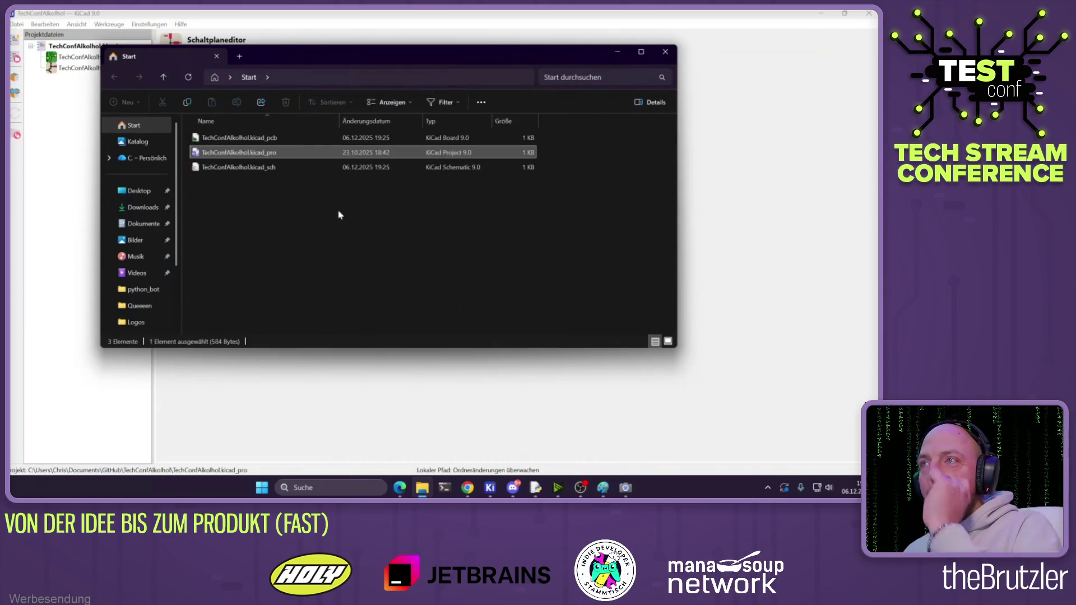
left_click(310, 77)
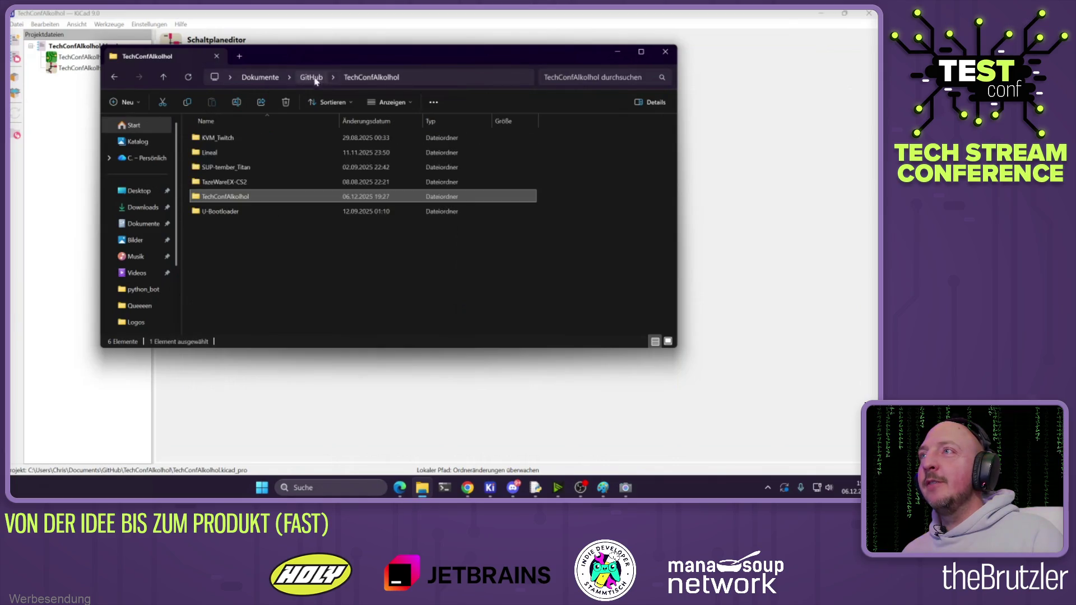
Rename the TechConfAlkolhol folder to TeStConfAlkolhol, retrying past the folder-in-use warning
left_click(216, 199)
key("Home")
key("Right")
key("Right")
key("Delete")
key("Delete")
type("St")
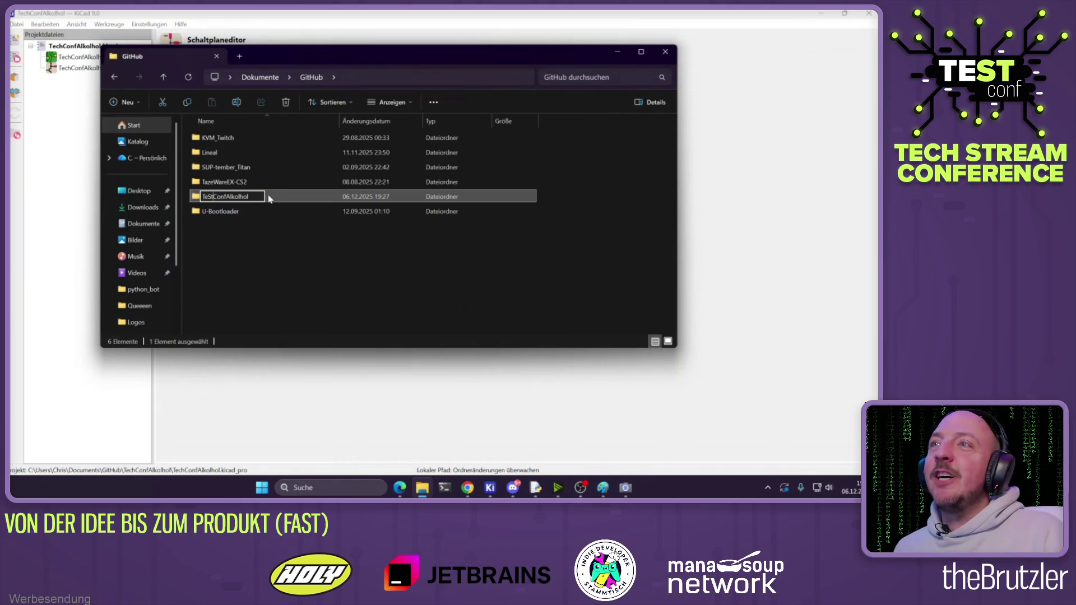
key("Return")
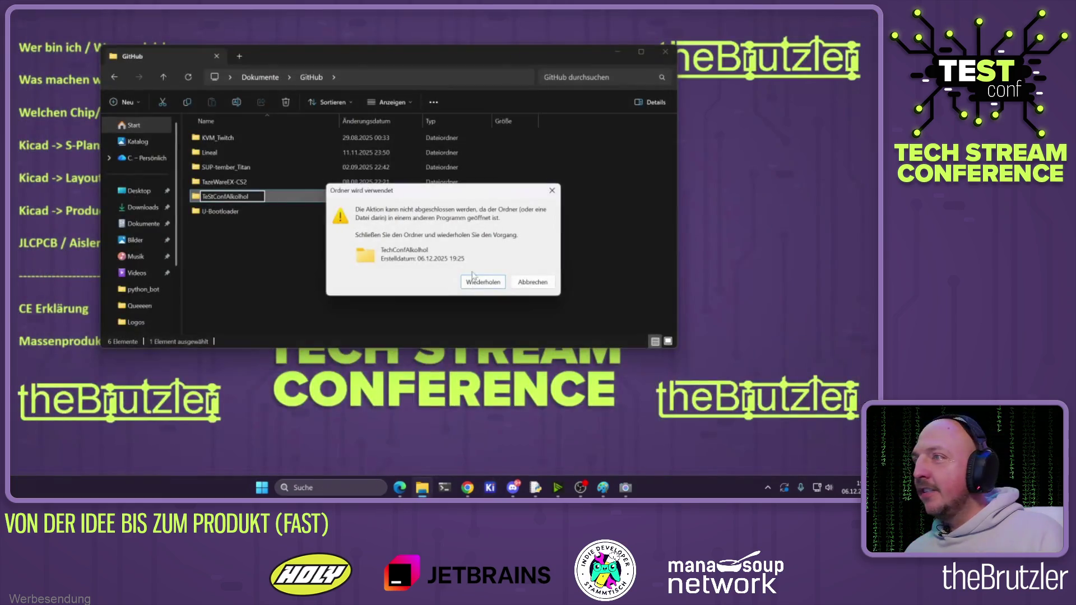
left_click(483, 282)
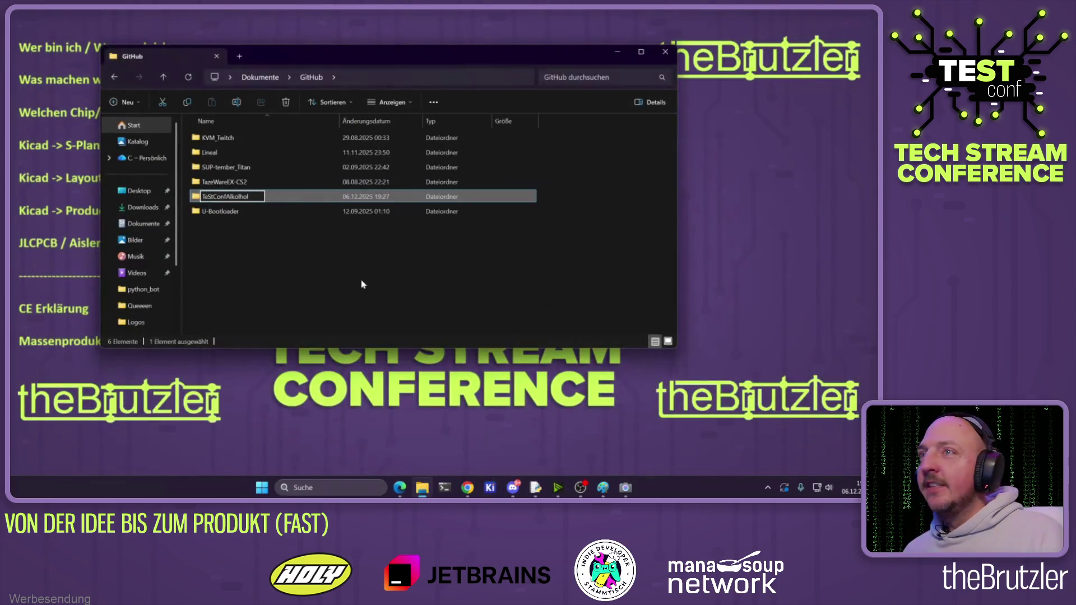
Open the TeStConfAlkolhol folder and delete its backups folder
left_click(223, 199)
left_click(257, 271)
double_click(224, 197)
left_click(227, 140)
key("Delete")
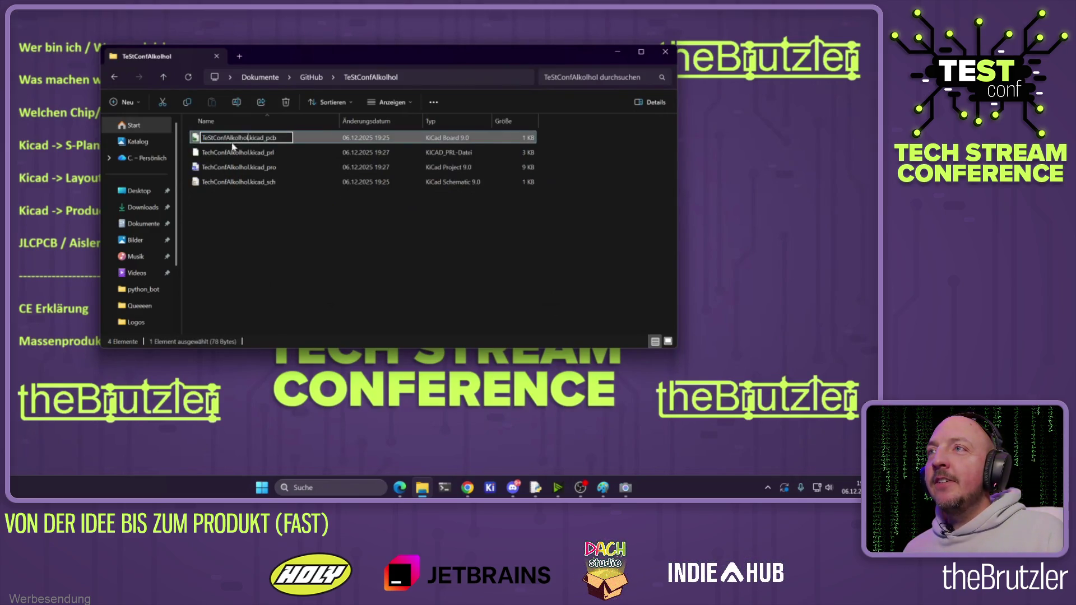
Rename the board, .kicad_pro and .kicad_sch files to TeStConfAlkolhol, then open the project in KiCad
left_click(225, 157)
left_click(219, 169)
key("F2")
type("TeStConfAlkolhol")
left_click(216, 184)
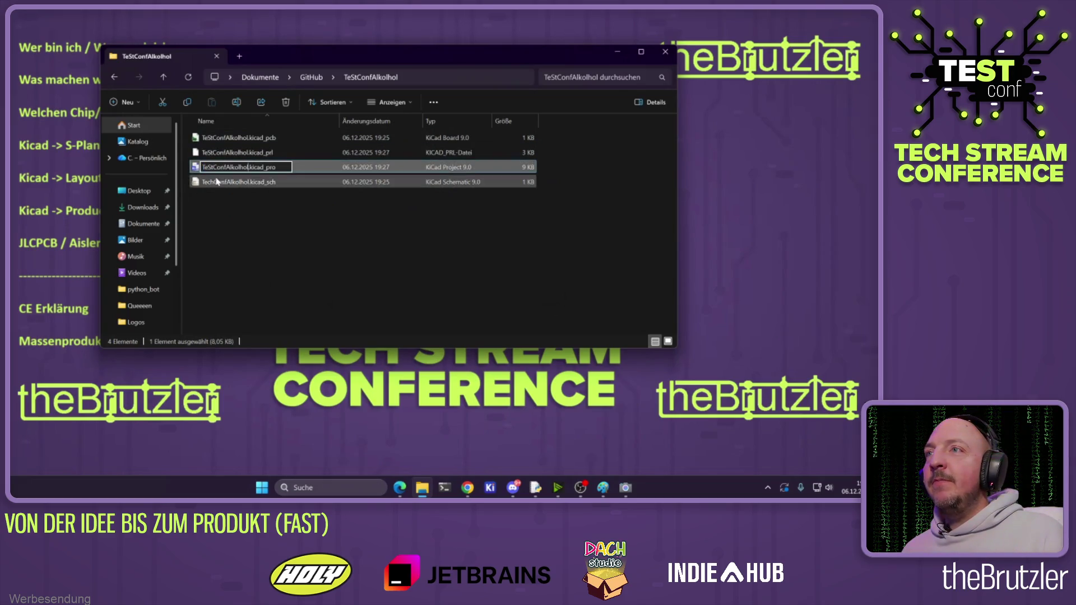
key("F2")
type("TeStConfAlkolhol")
key("Return")
left_click(246, 244)
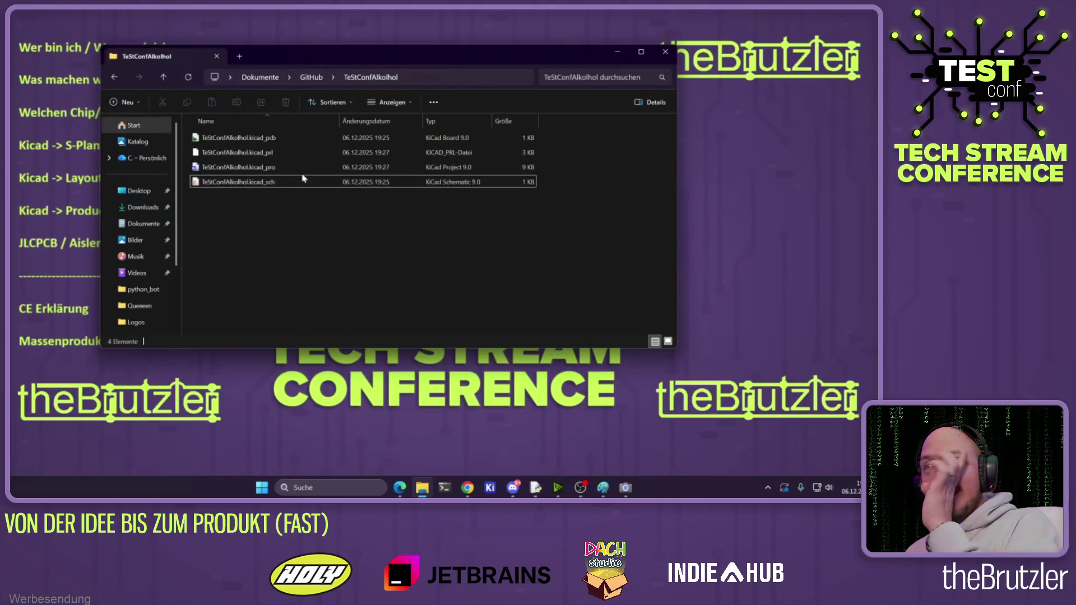
double_click(235, 166)
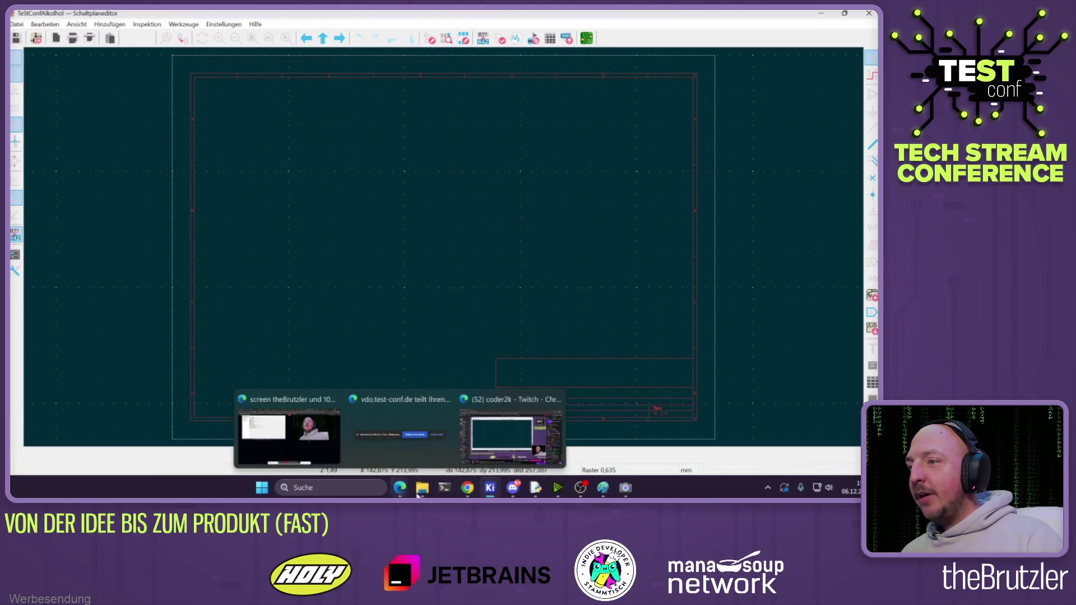
Switch to Chrome showing the Raspberry Pi GPIO pinout page
left_click(467, 487)
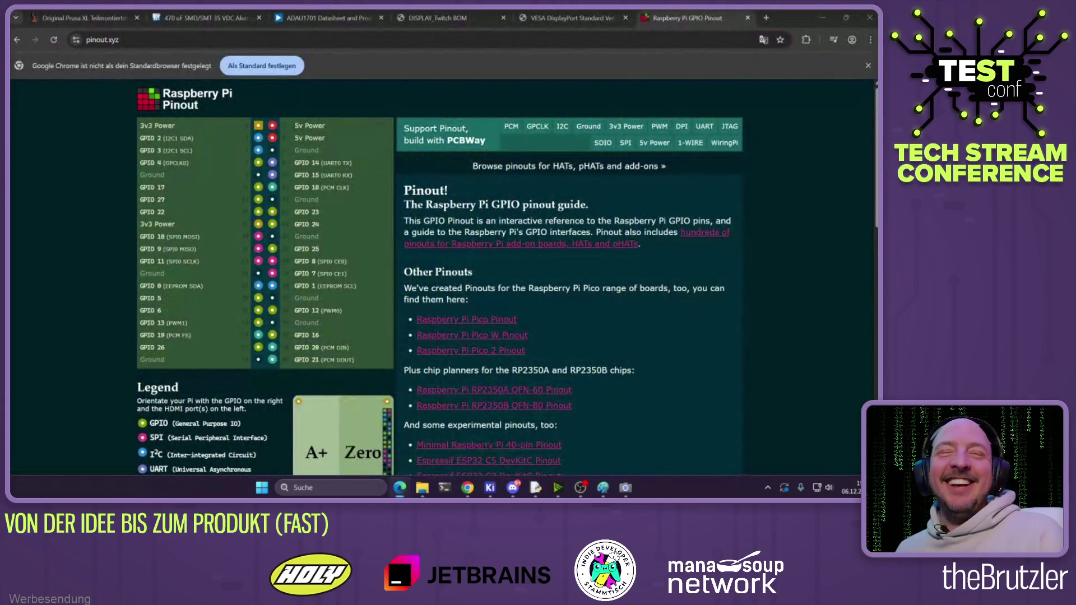
Load the MQ_Code_4705 GitHub repository in a new Chrome tab from the address-bar suggestion
left_click(765, 18)
key("ctrl+v")
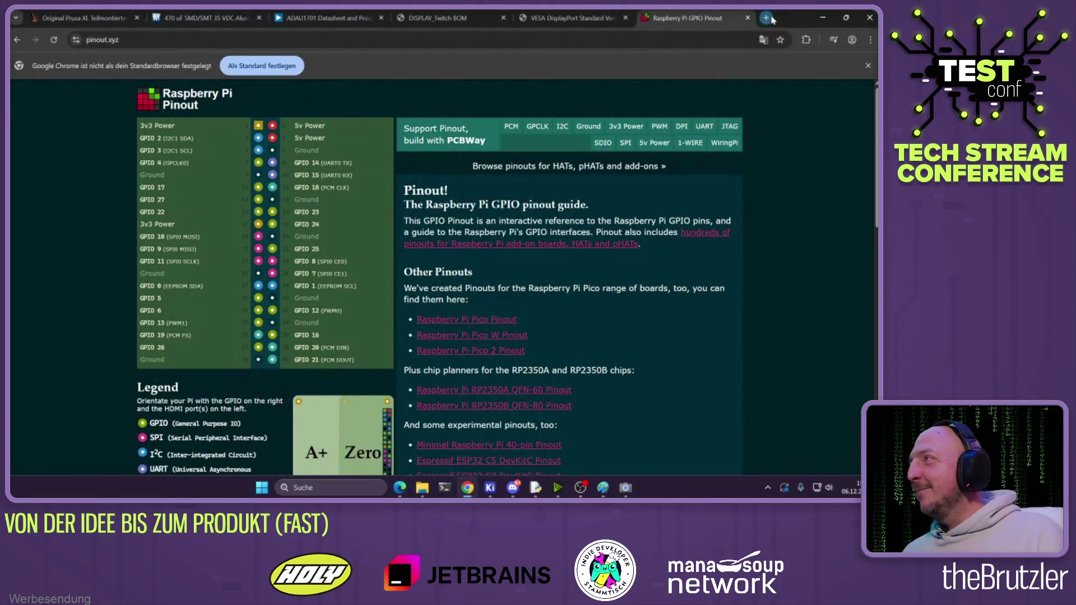
key("Return")
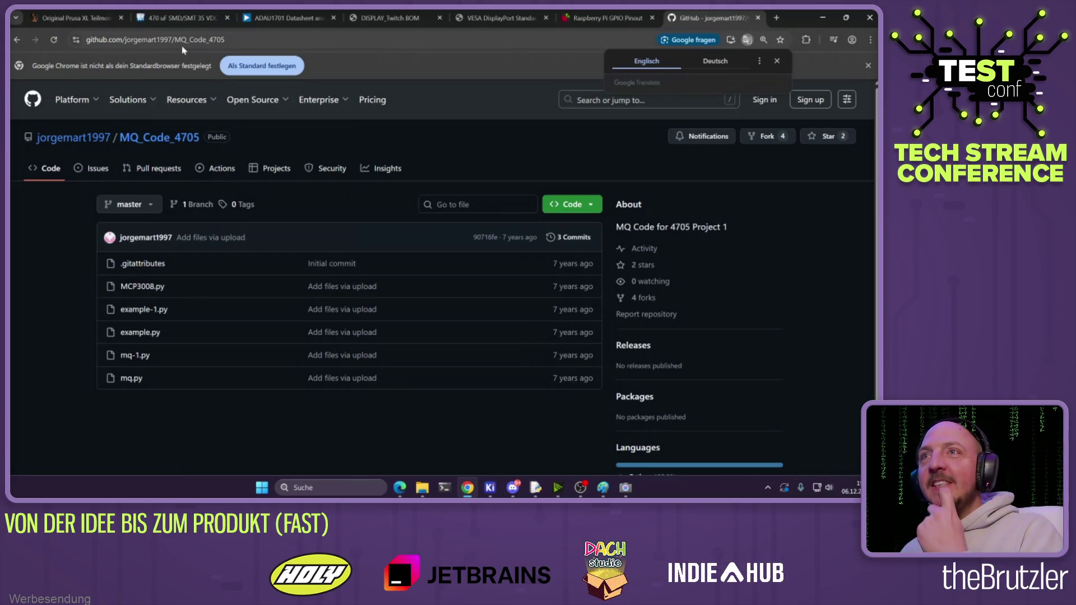
Open MCP3008.py and run a Google search for 'MCP3008' in a new tab
left_click(143, 287)
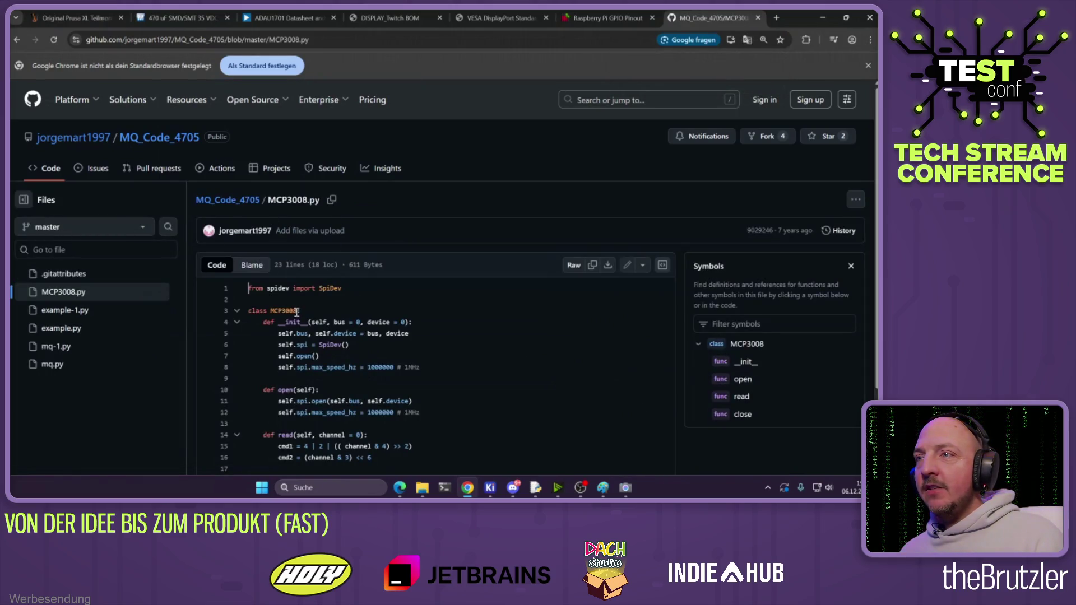
left_click_drag(307, 203, 265, 202)
key("ctrl+c")
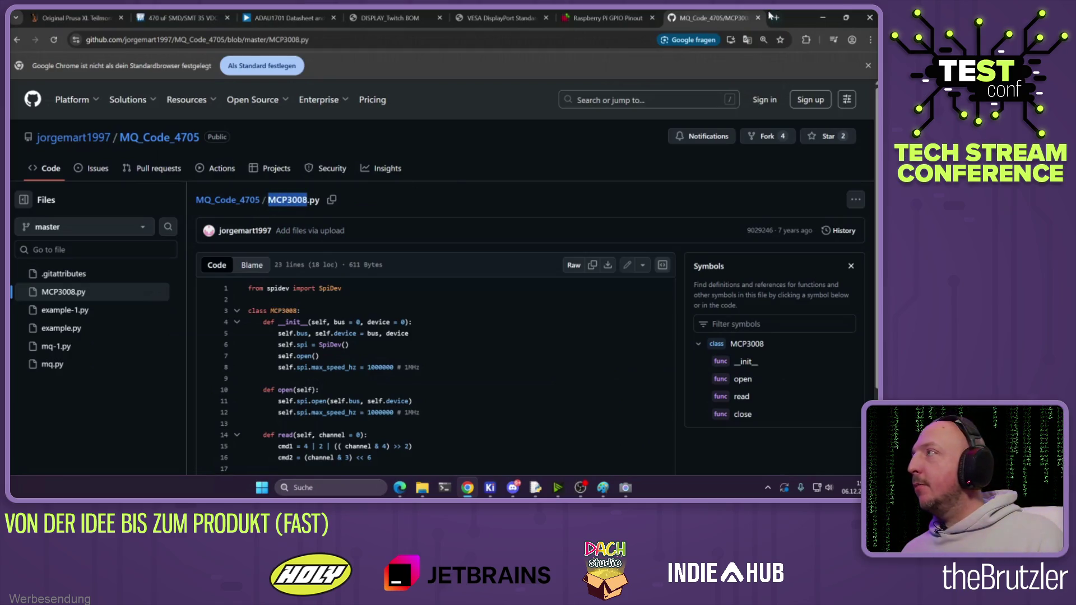
left_click(776, 17)
key("ctrl+v")
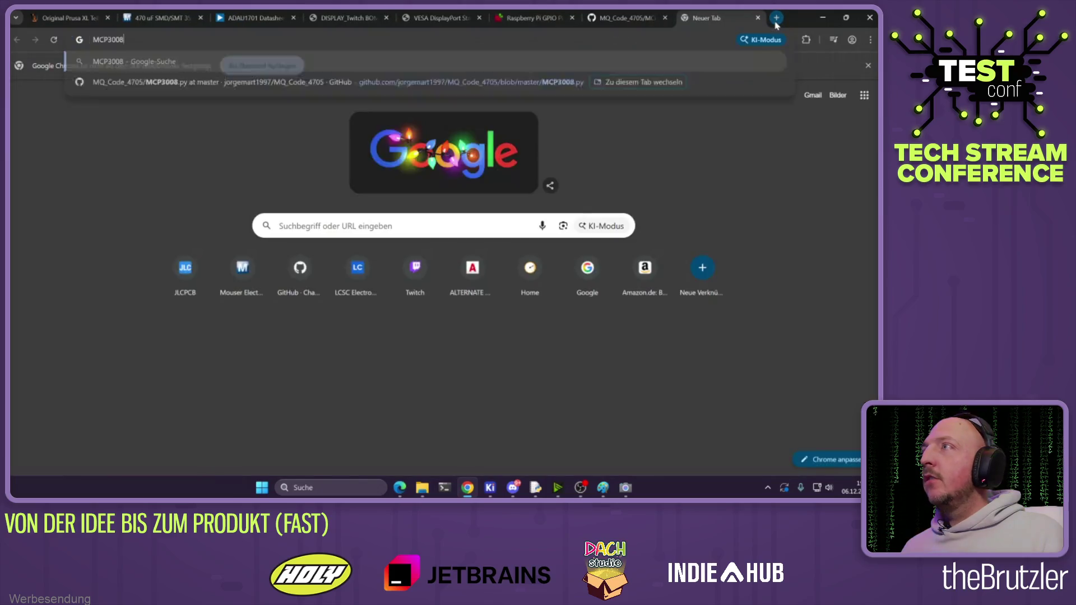
key("Return")
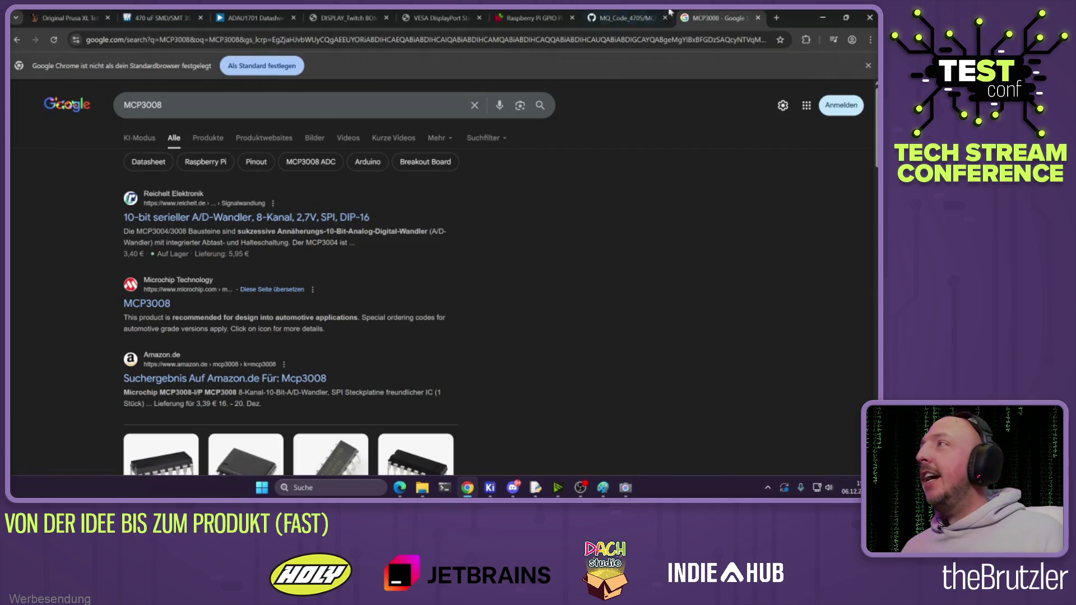
Step back and forward through the GitHub tab's history, ending on the MCP3008.py code
left_click(629, 14)
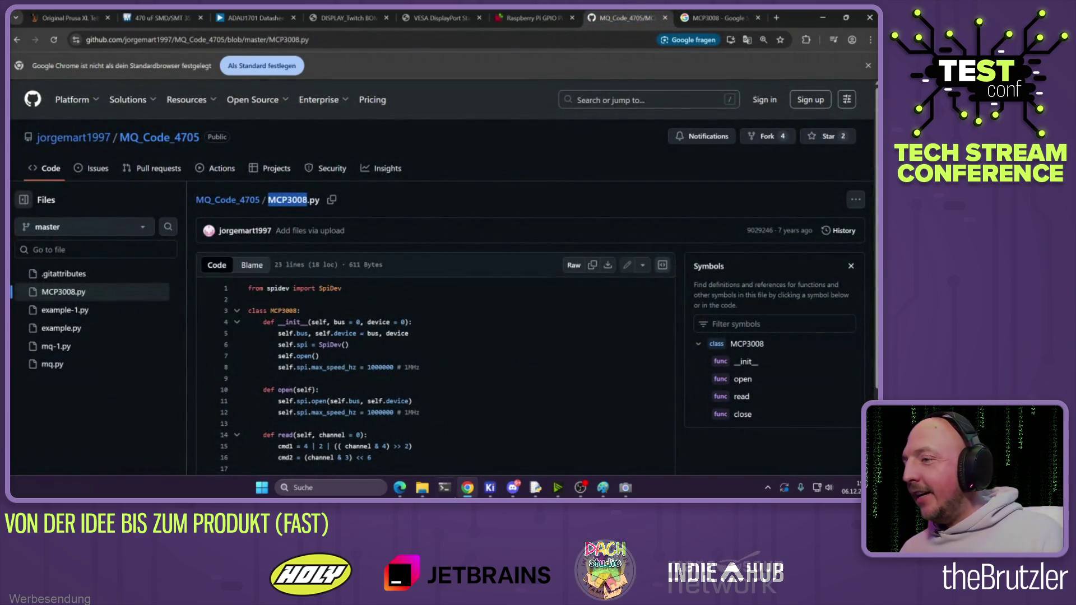
key("alt+Left")
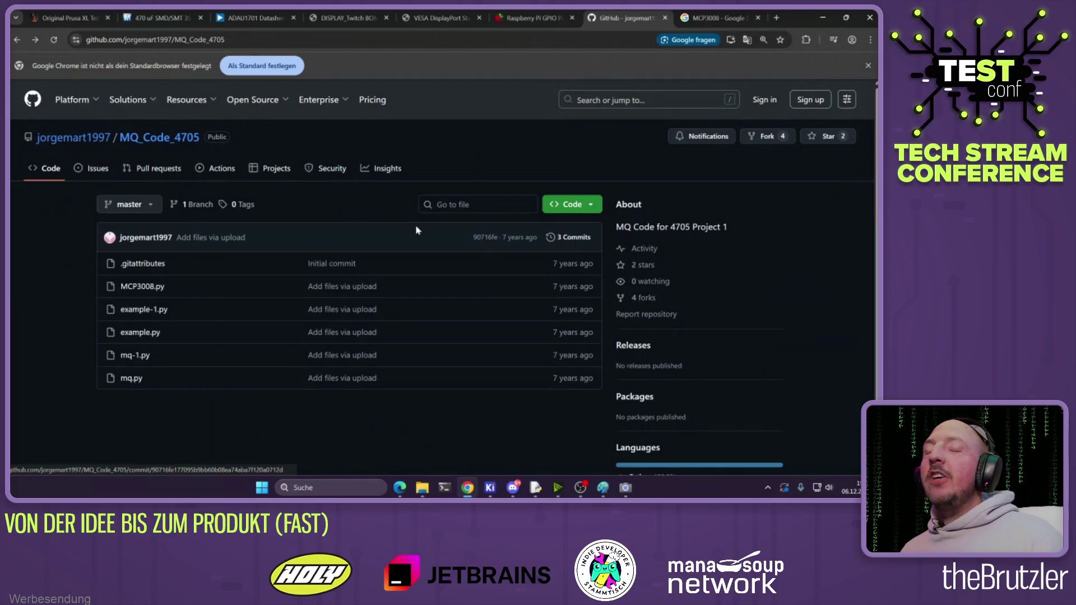
key("alt+Left")
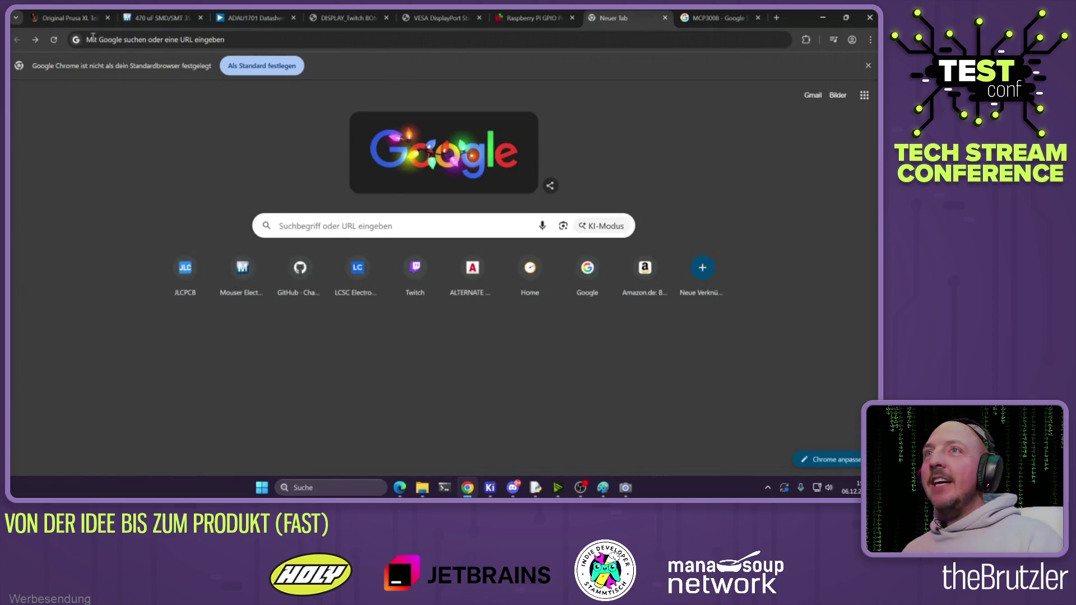
left_click(34, 40)
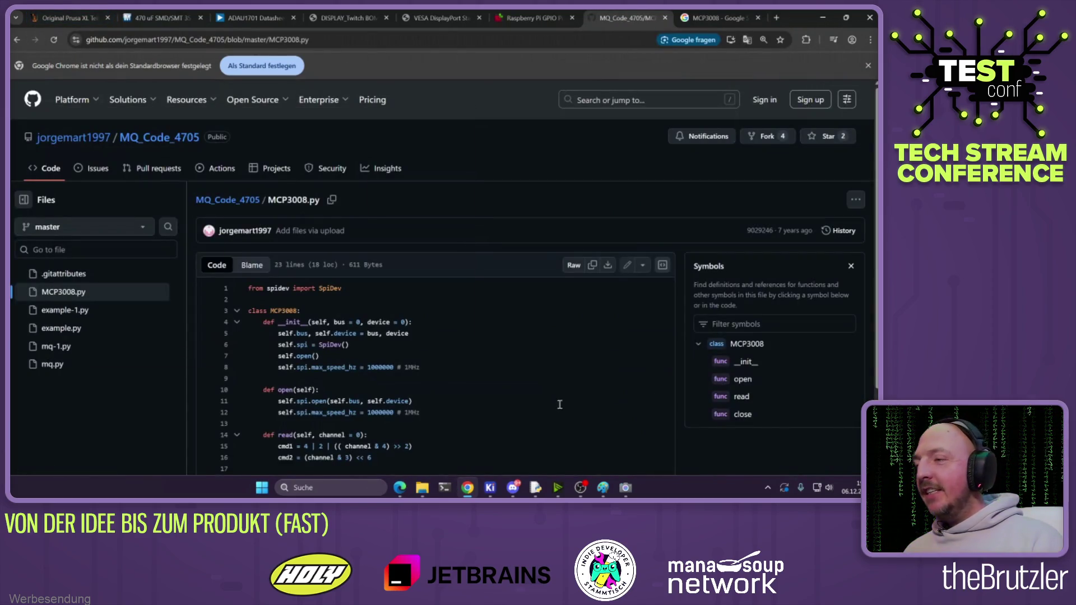
left_click(546, 440)
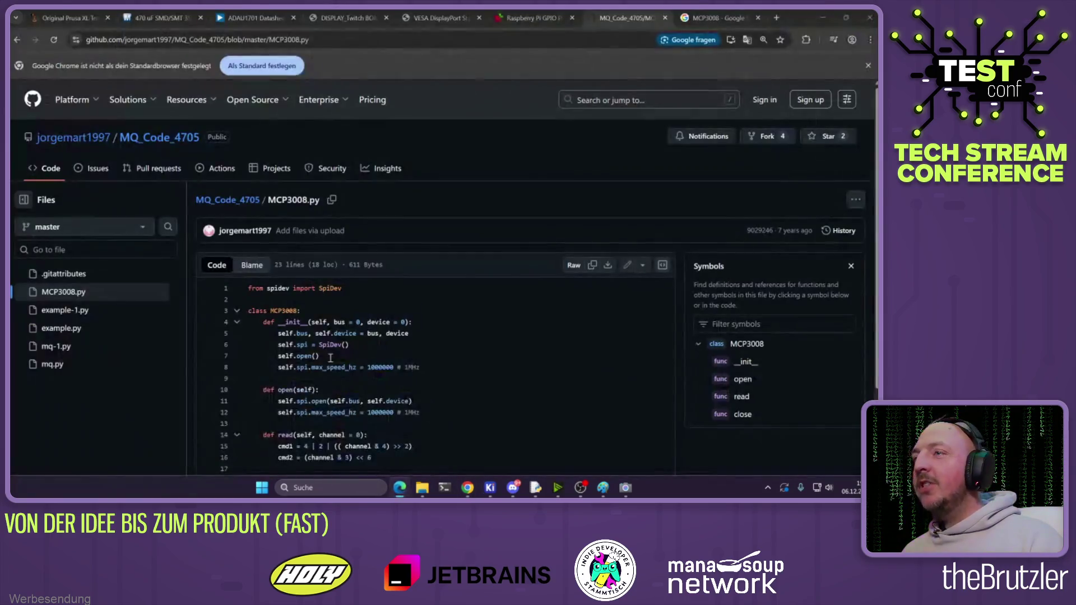
key("alt+Left")
key("alt+Left")
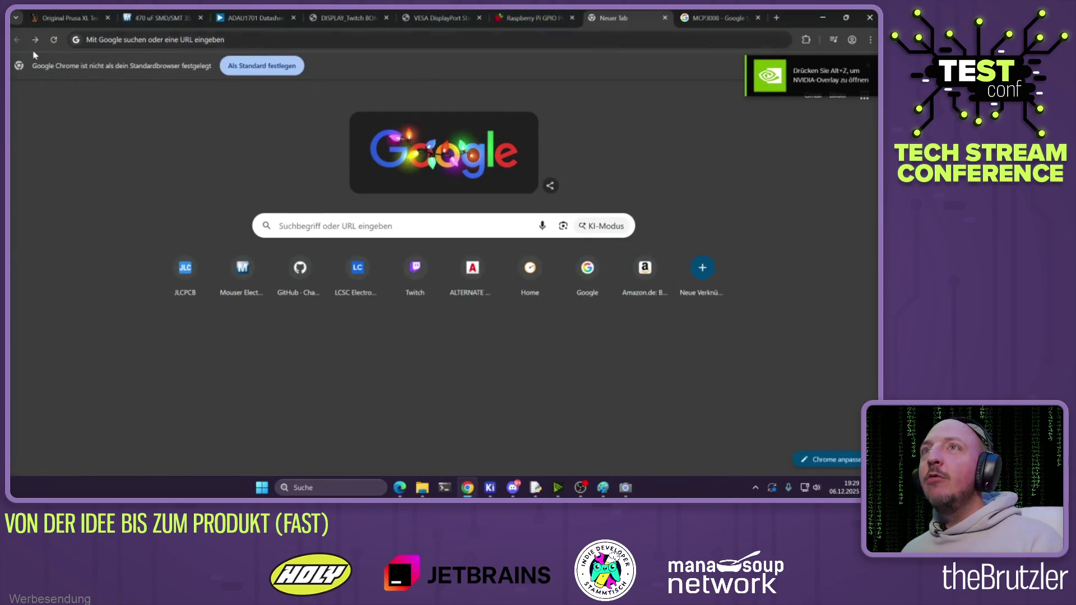
left_click(36, 41)
left_click(35, 40)
Go back to the Raspberry Pi pinout tab via the Google results tab
key("ctrl+Tab")
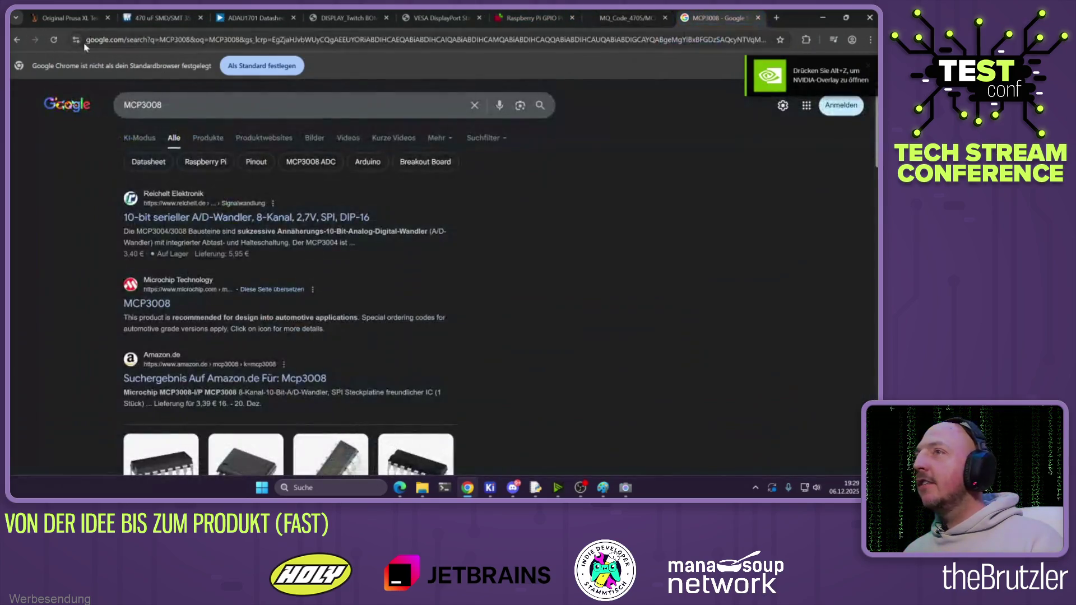
left_click(17, 39)
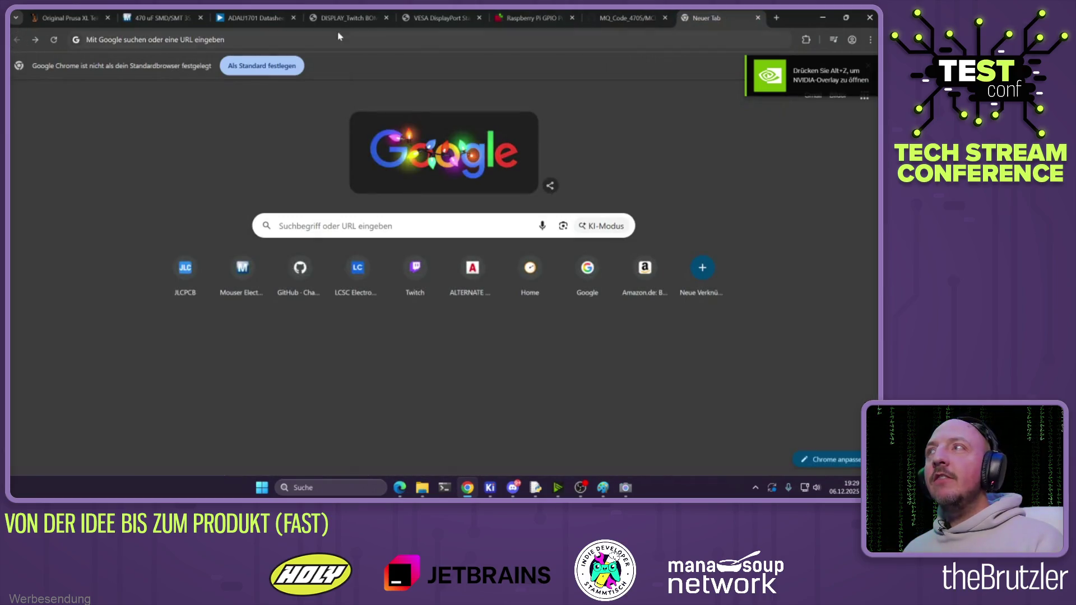
left_click(522, 20)
left_click(467, 487)
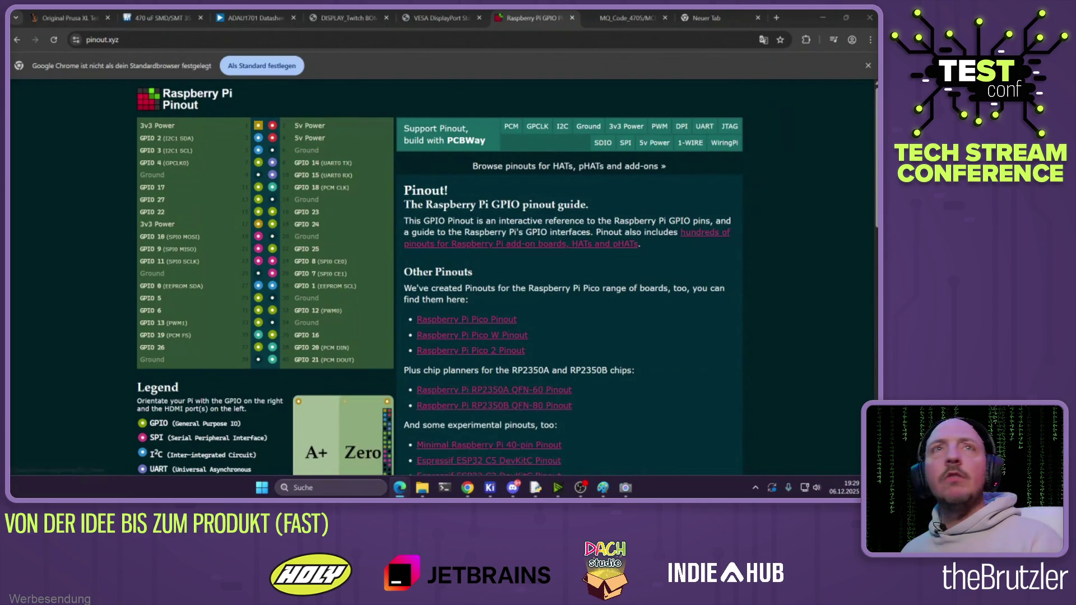
Select 'MQ3' in the forum topic title and run a Google search for it in a new tab
key("alt+Tab")
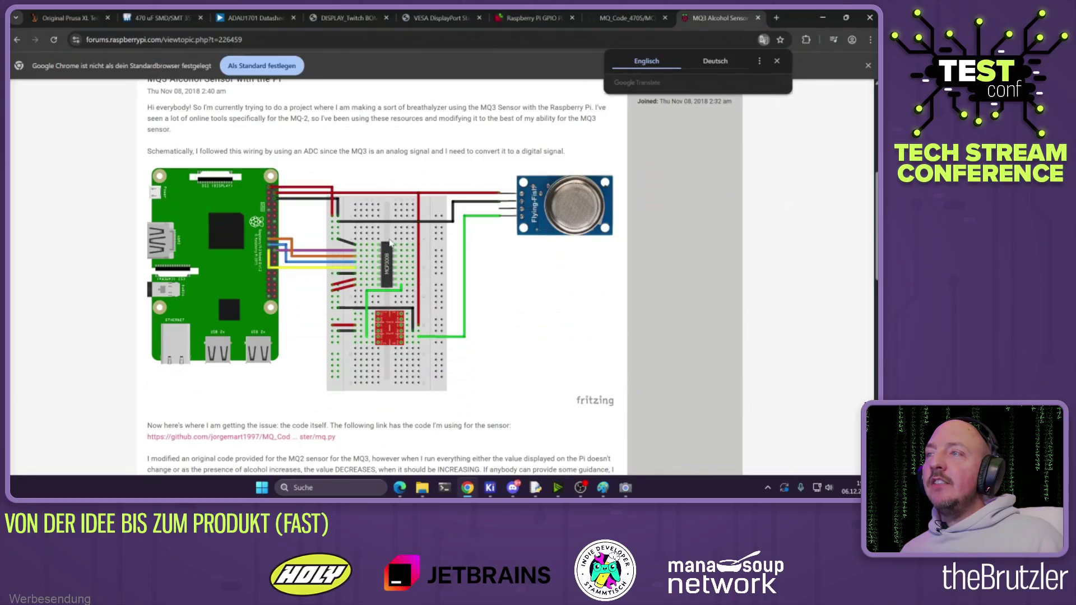
mouse_move(202, 152)
left_mouse_down()
mouse_move(148, 151)
mouse_move(359, 150)
left_mouse_up()
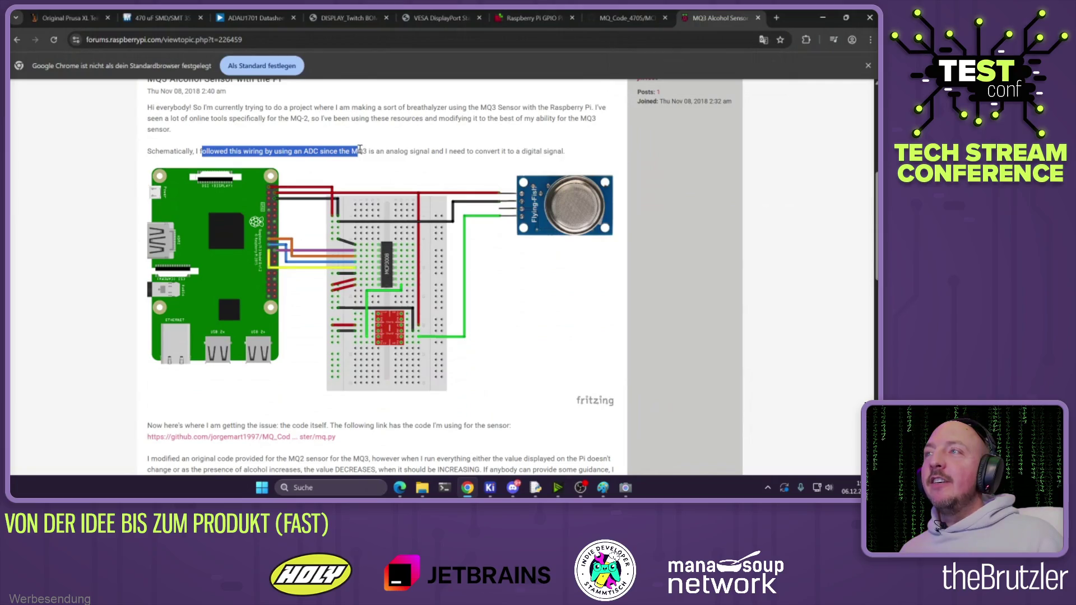
scroll(362, 225, "up", 2)
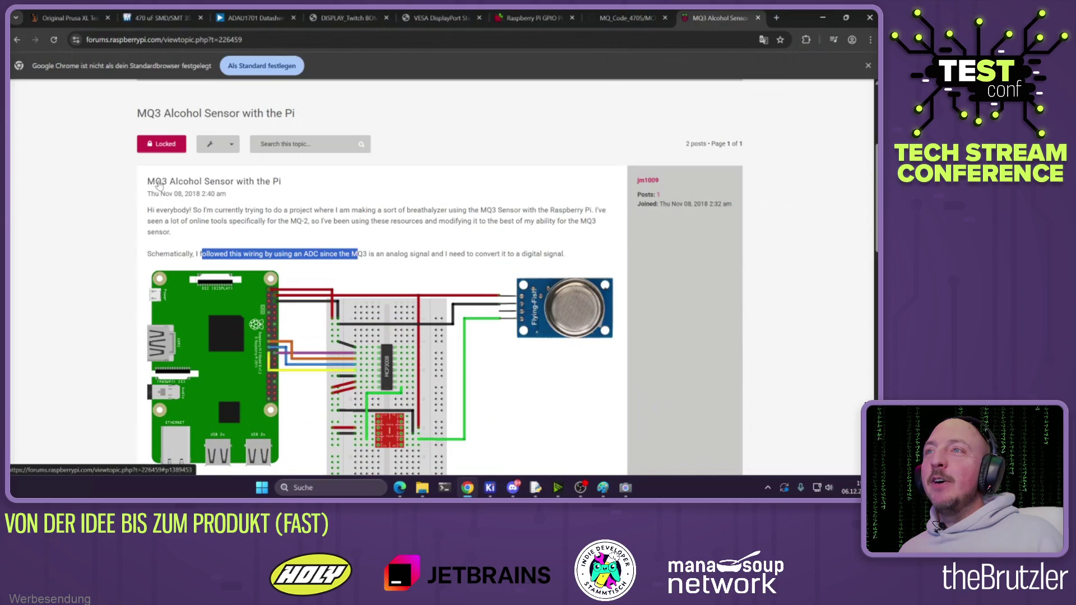
left_click_drag(133, 115, 163, 114)
key("ctrl+c")
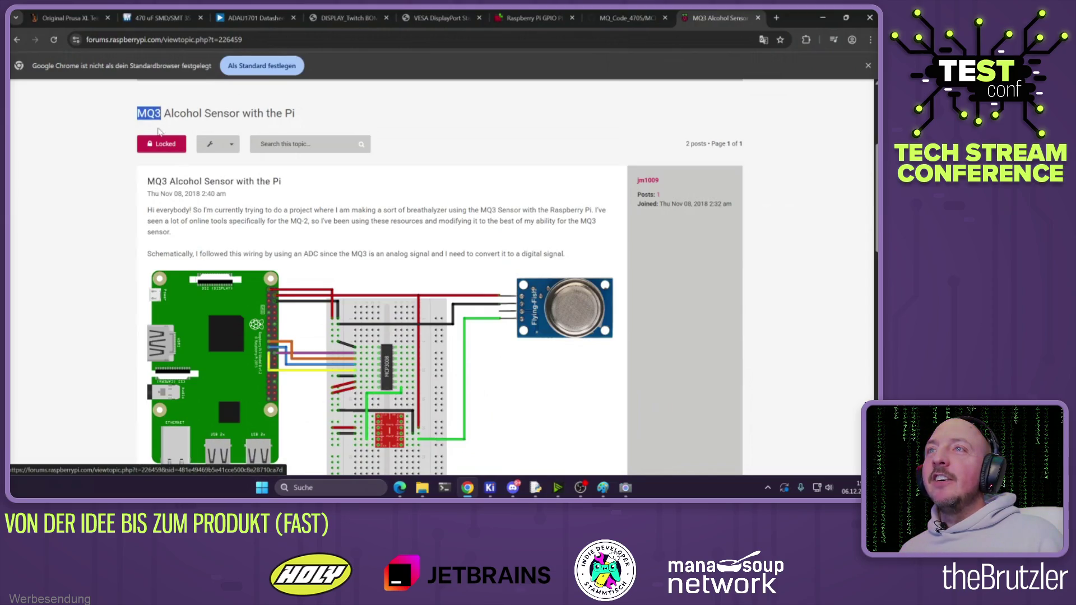
left_click(783, 19)
key("ctrl+v")
key("Return")
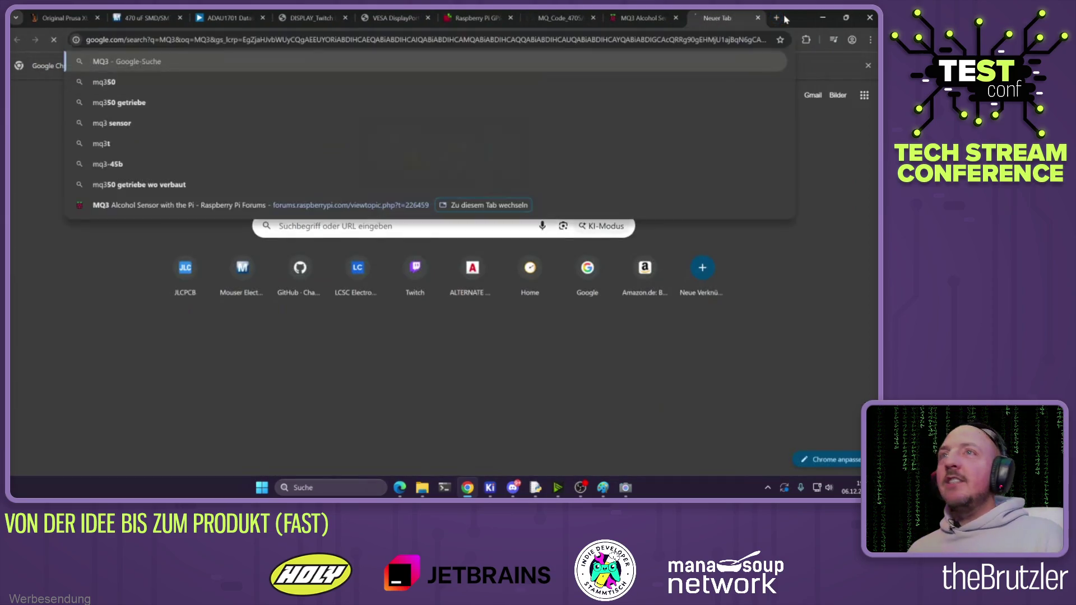
Open the Reichelt MQ-3 product page and review its specs (750 mW heating power, alcohol measurement)
left_click(185, 223)
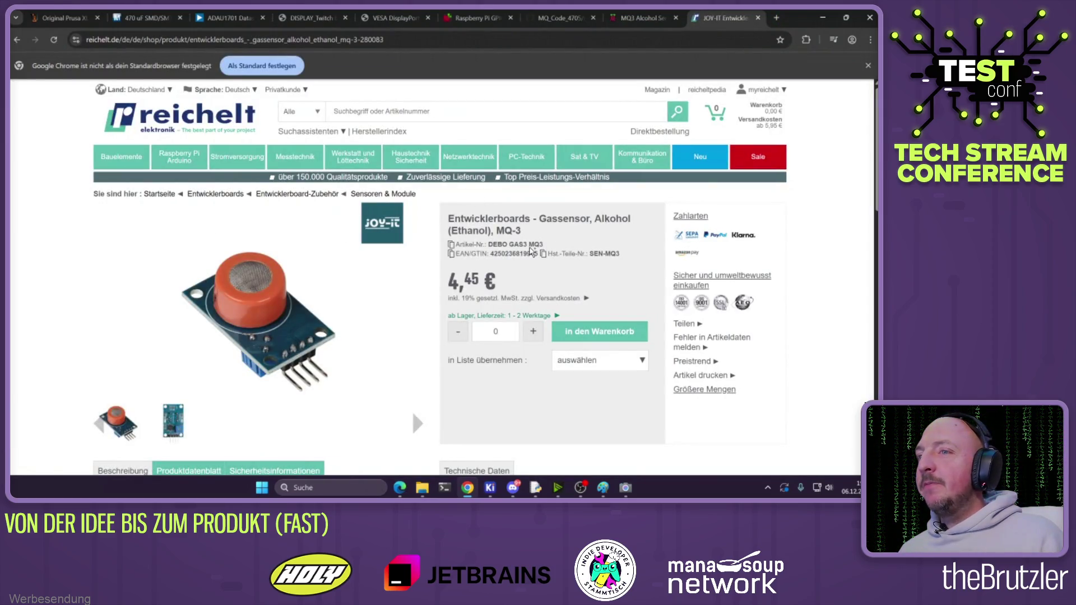
scroll(190, 327, "down", 2)
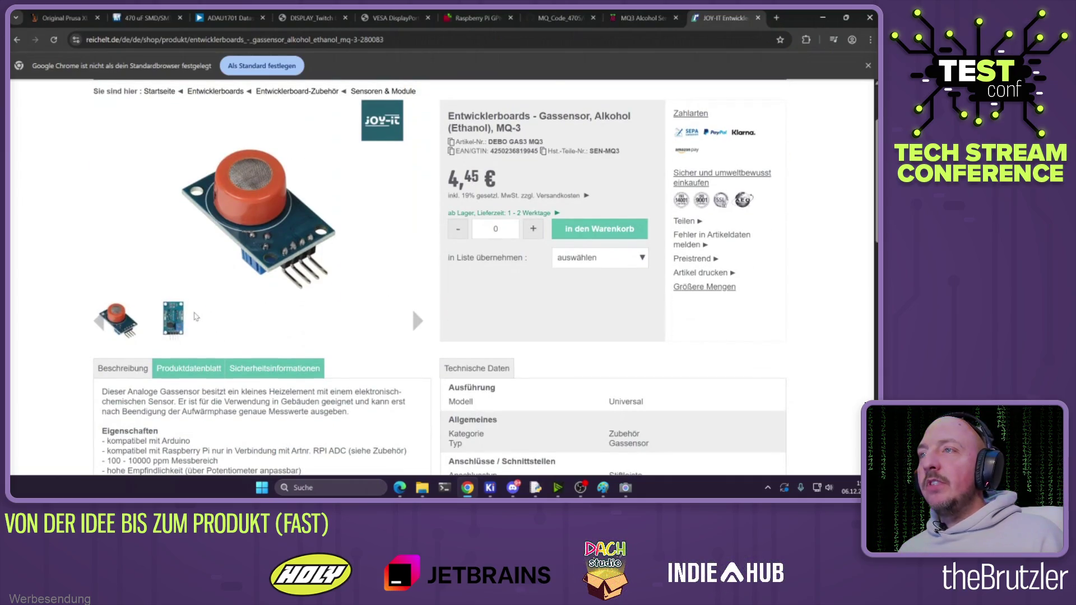
scroll(297, 279, "down", 1)
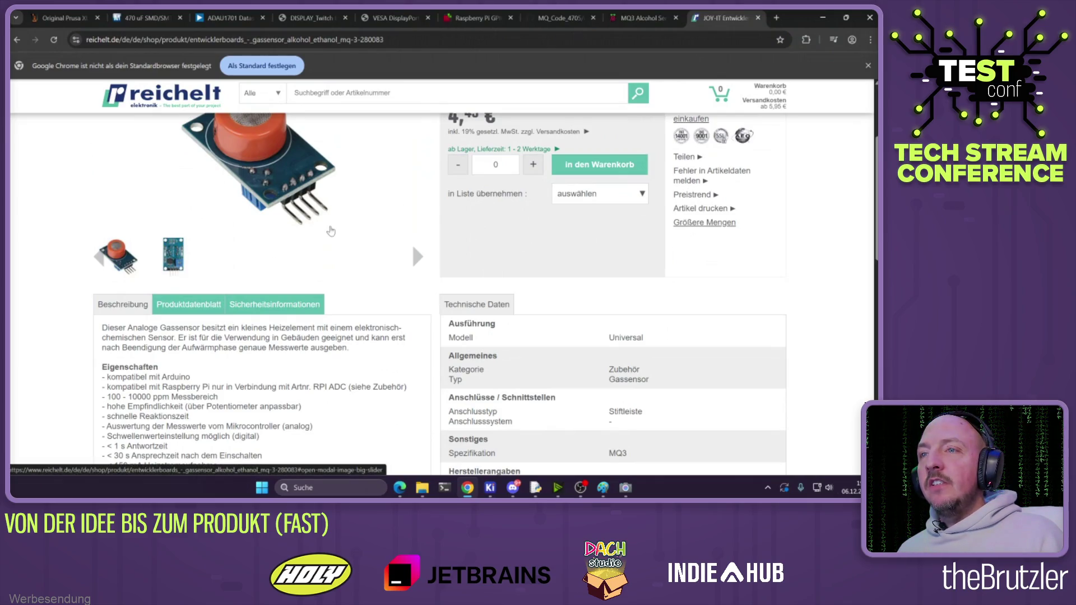
scroll(318, 228, "down", 2)
scroll(319, 228, "down", 1)
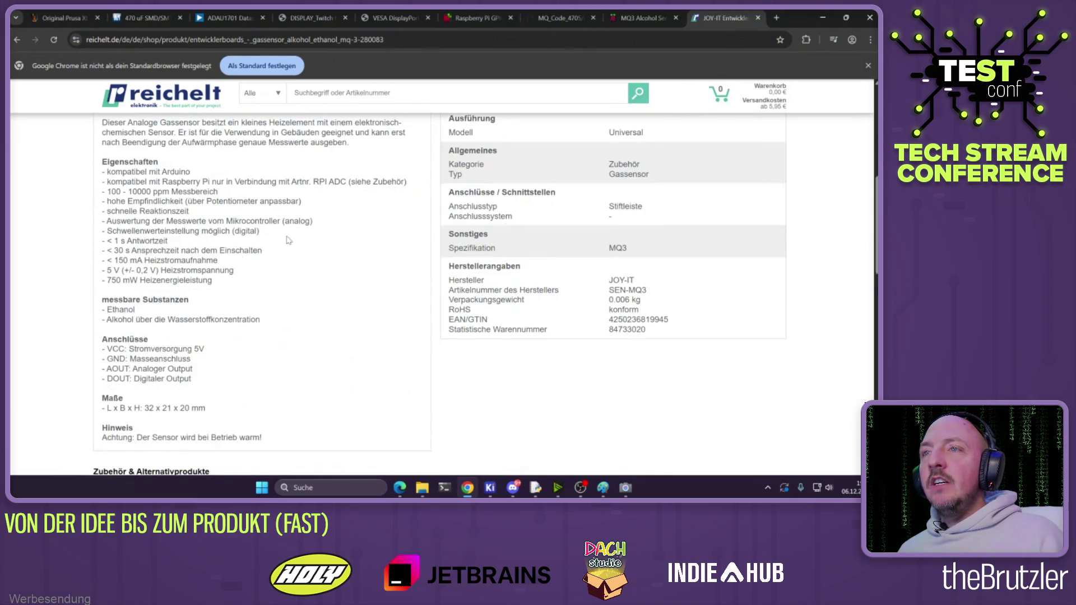
left_click_drag(116, 280, 178, 281)
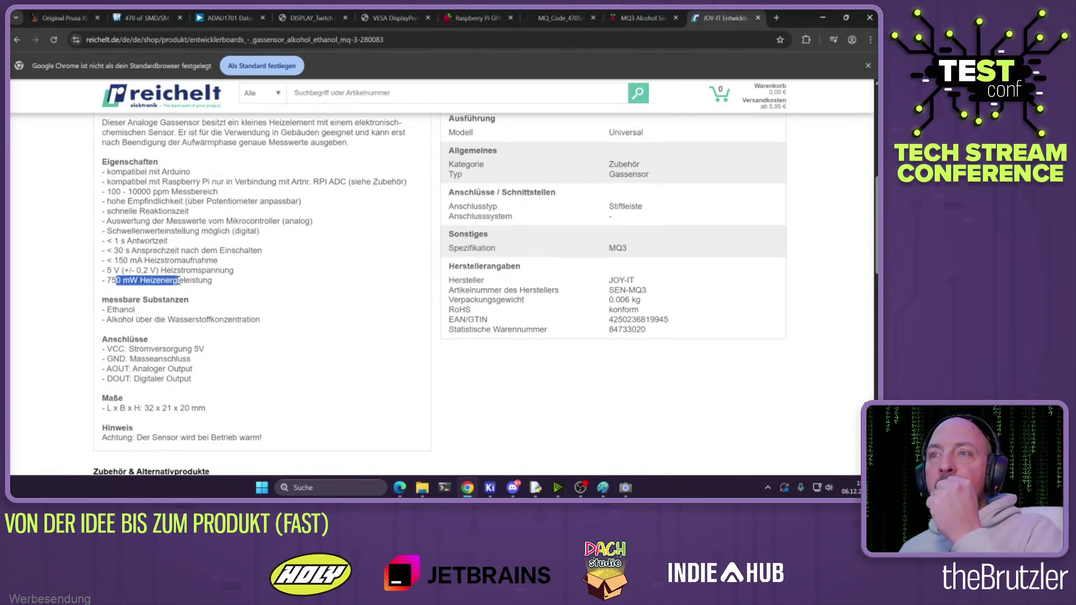
left_click_drag(111, 319, 240, 318)
left_click(116, 317)
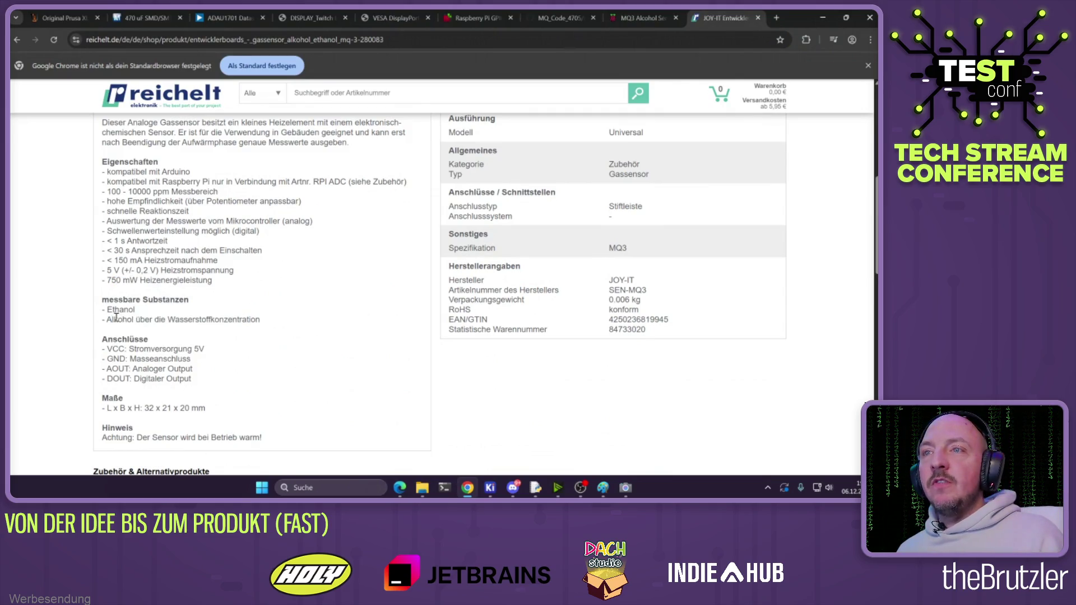
scroll(177, 336, "down", 1)
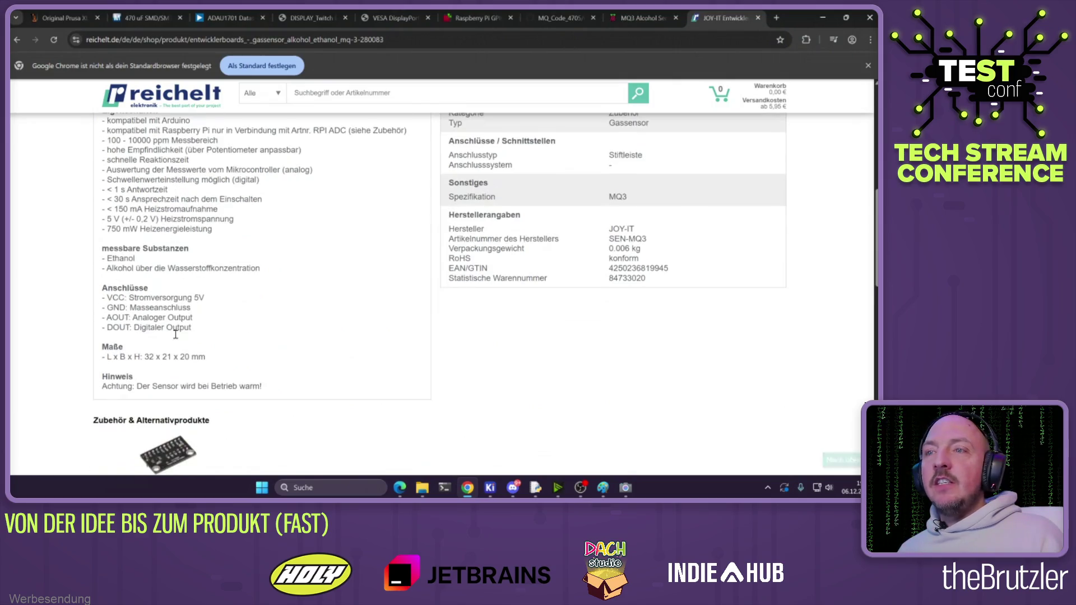
scroll(177, 337, "up", 5)
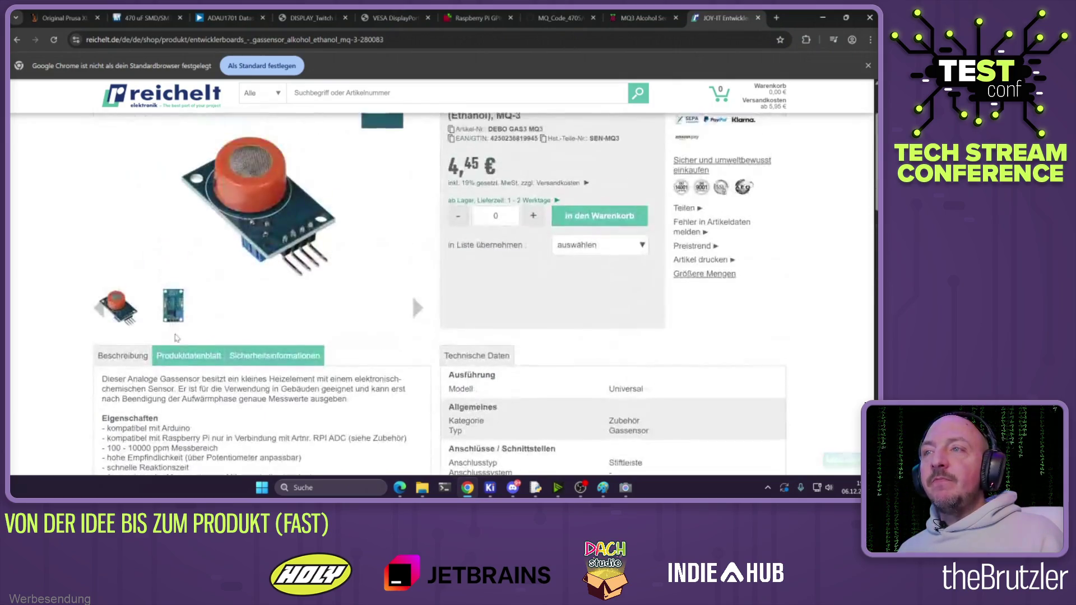
Open the Produktdatenblatt section and the Datenblatt PDF in a new tab
left_click(191, 371)
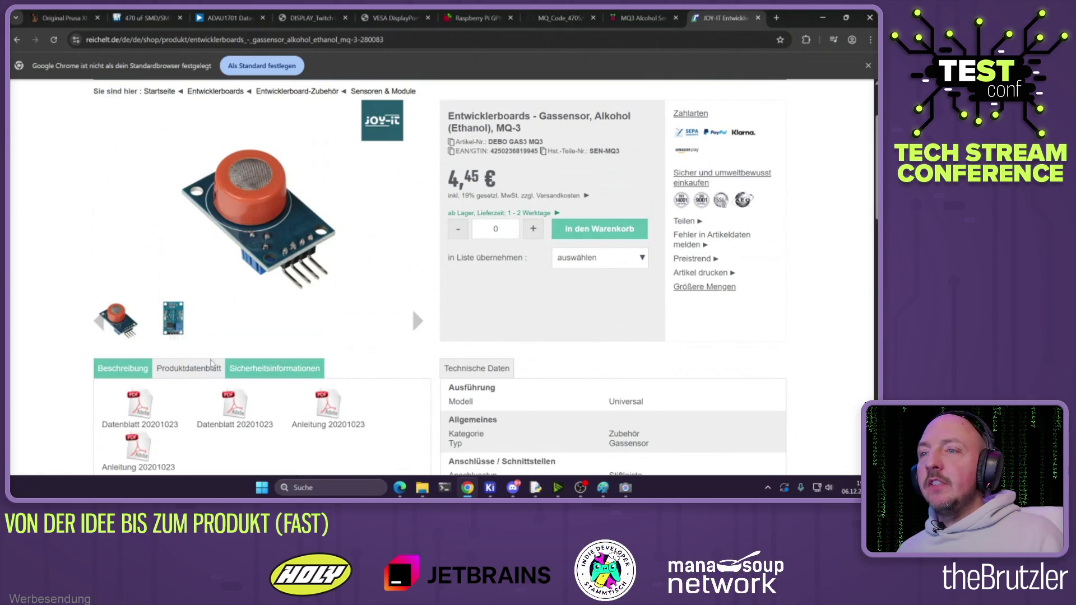
scroll(185, 372, "down", 2)
left_click(141, 294)
scroll(420, 264, "down", 3)
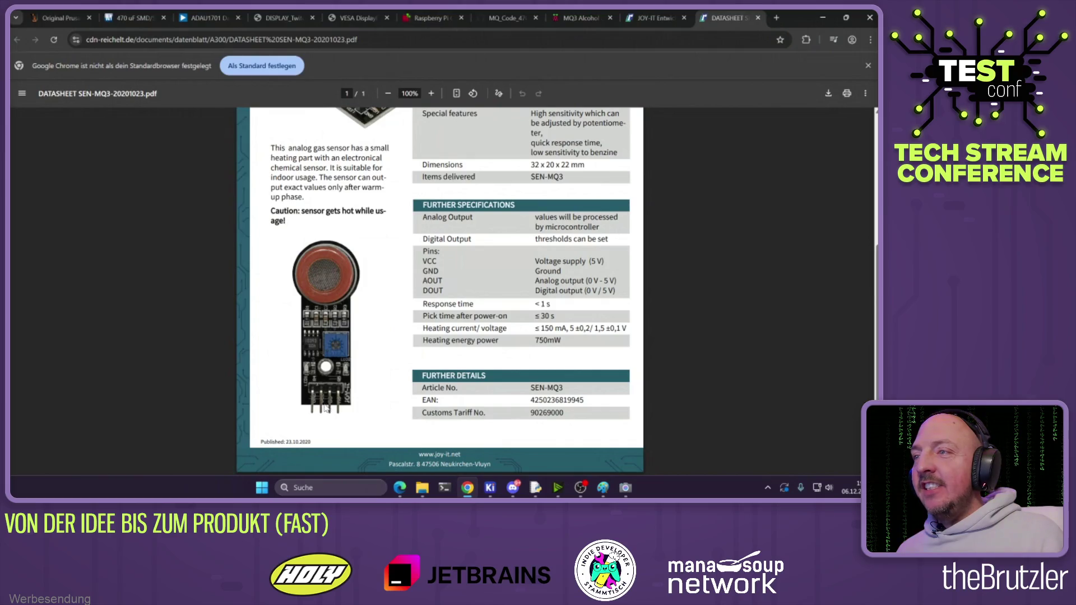
Review the SEN-MQ3 datasheet's digital threshold, AOUT range, DOUT, GND pin and breath-tester application
scroll(325, 321, "up", 3)
scroll(436, 315, "down", 1)
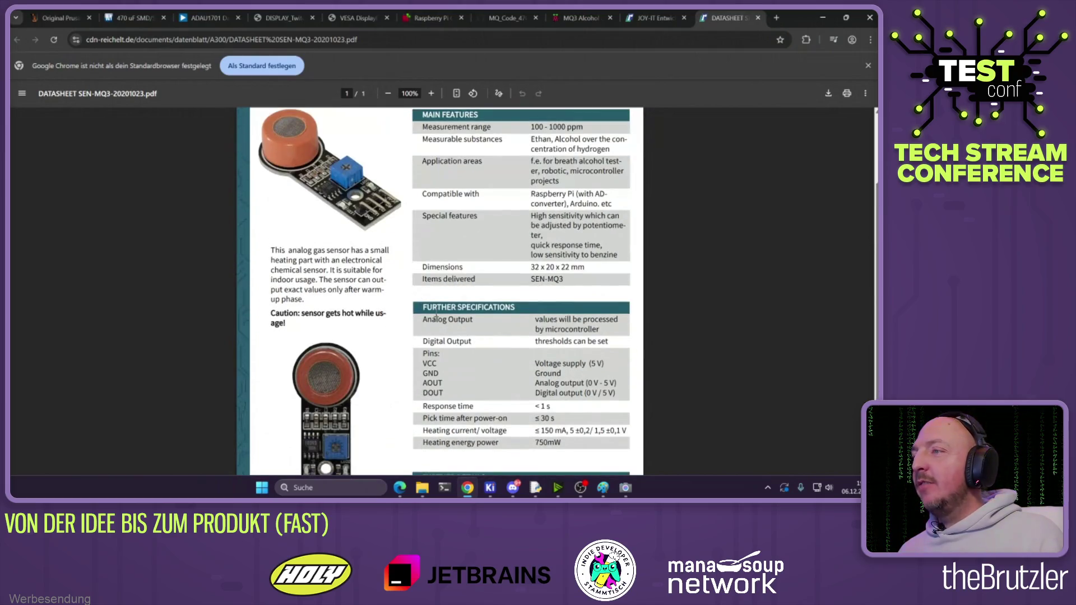
left_click_drag(536, 318, 582, 319)
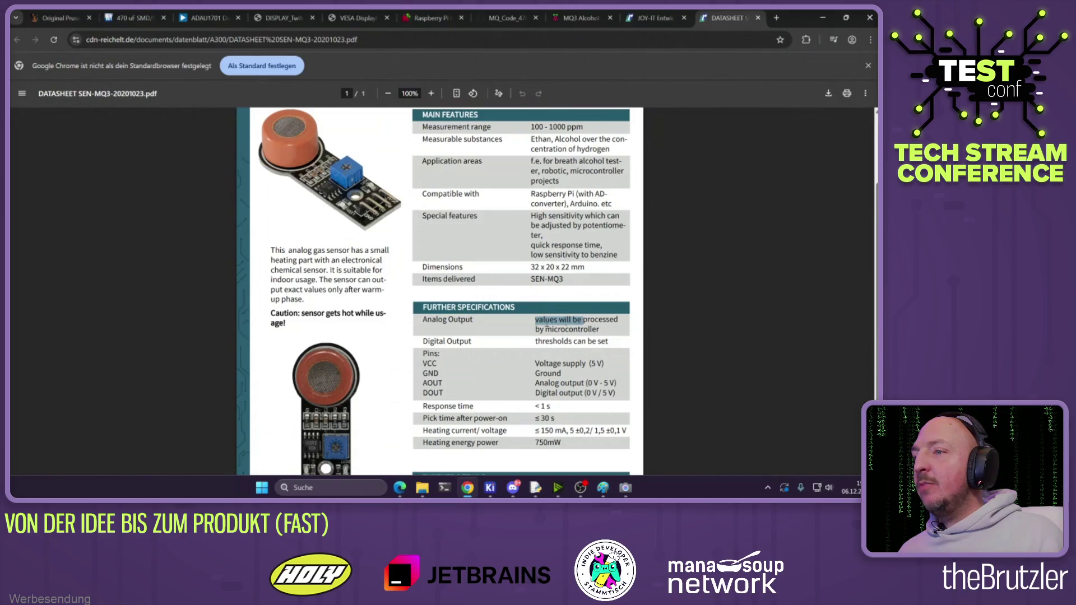
scroll(496, 333, "down", 2)
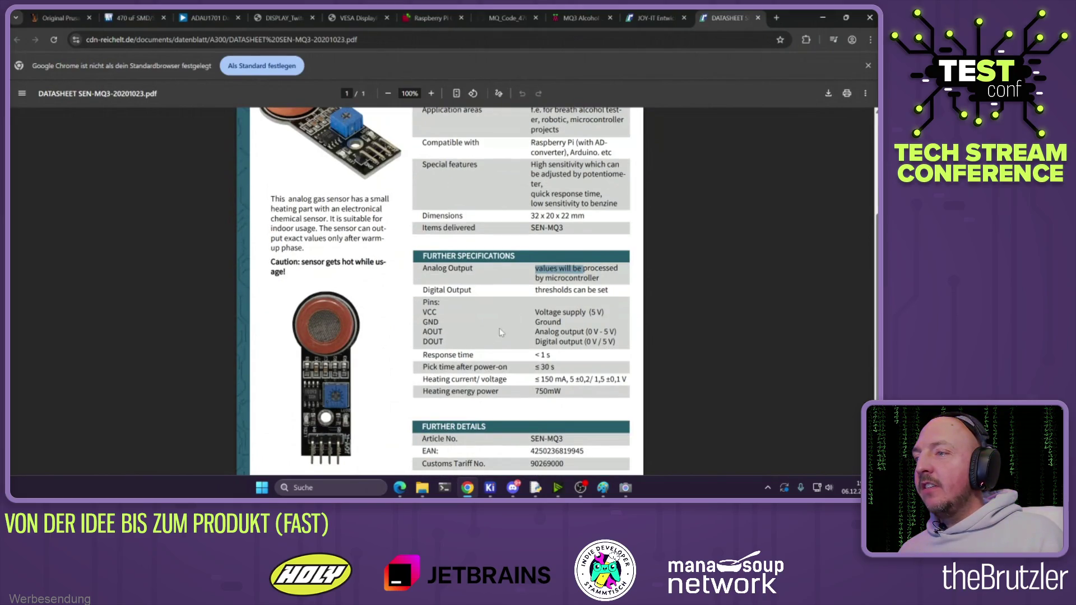
left_click_drag(538, 290, 583, 287)
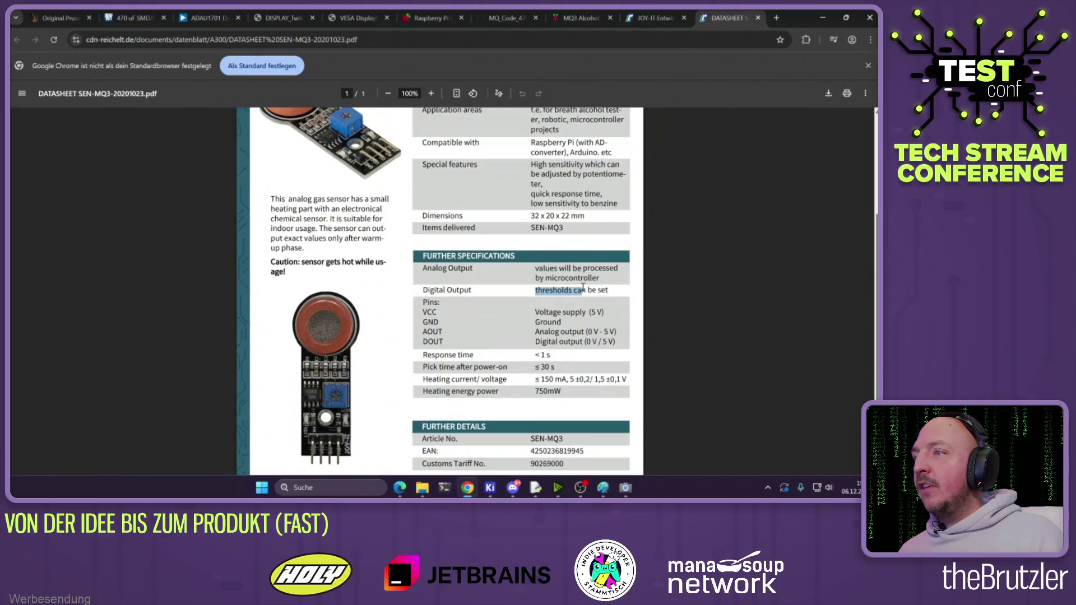
left_click_drag(539, 331, 617, 329)
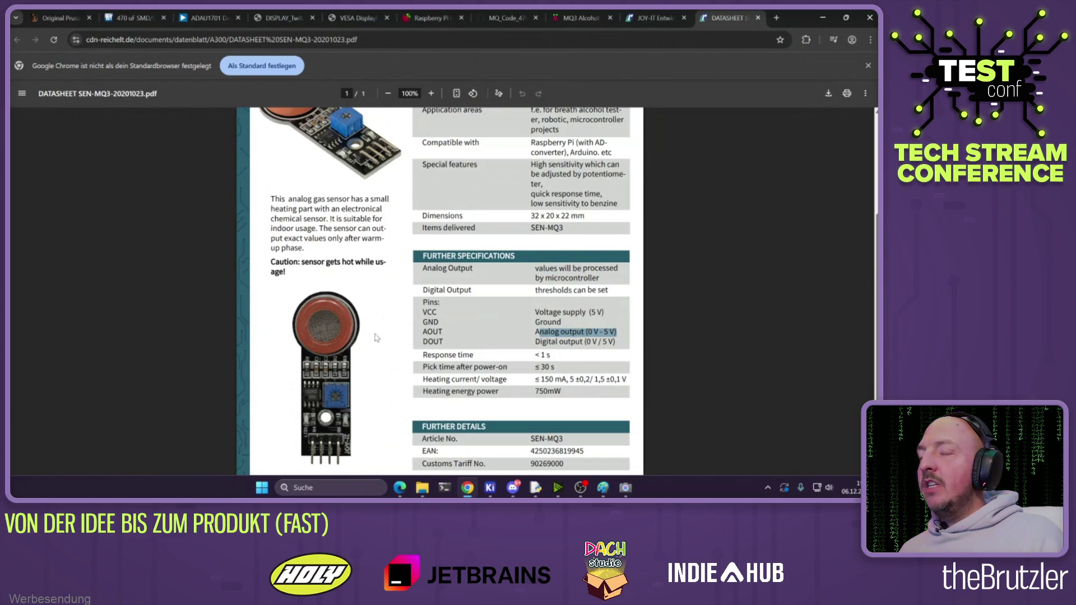
left_click_drag(537, 342, 583, 343)
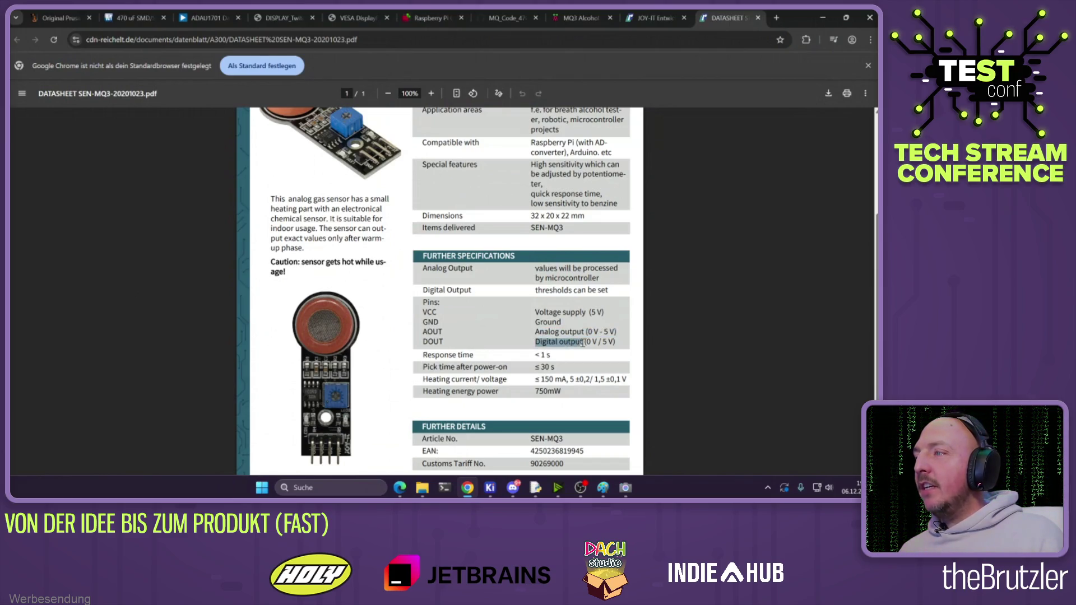
mouse_move(538, 315)
left_mouse_down()
mouse_move(560, 314)
mouse_move(556, 323)
left_mouse_up()
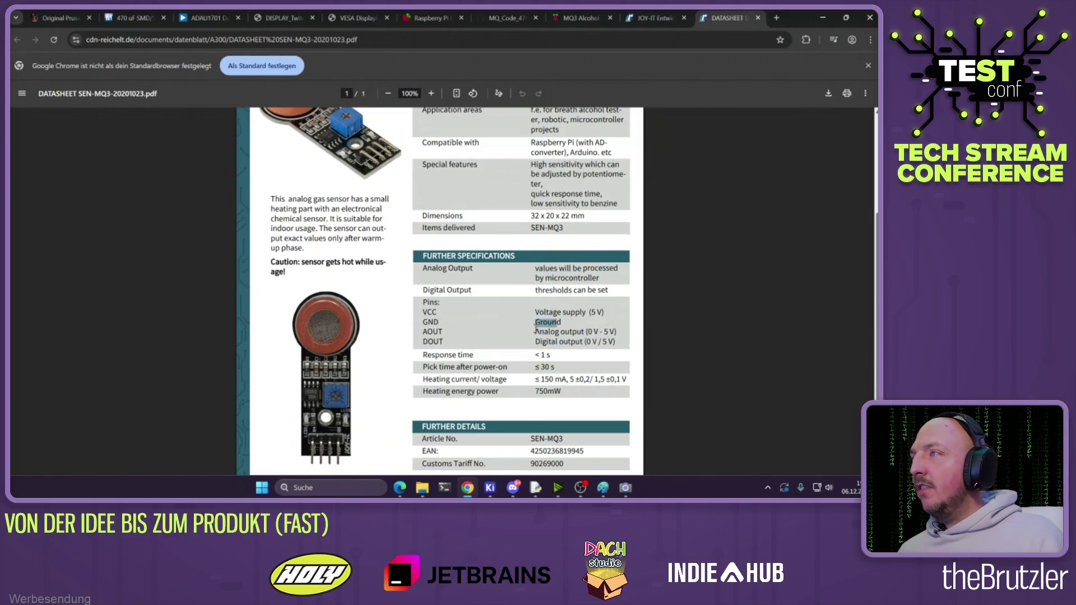
scroll(535, 330, "up", 2)
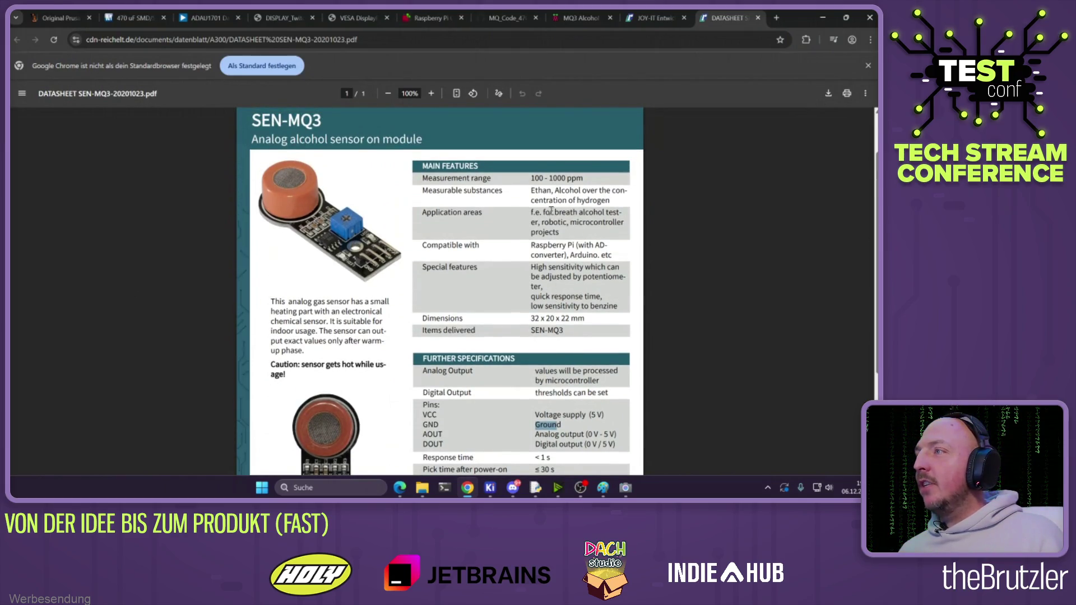
mouse_move(555, 212)
left_mouse_down()
mouse_move(606, 212)
mouse_move(529, 222)
mouse_move(573, 221)
left_mouse_up()
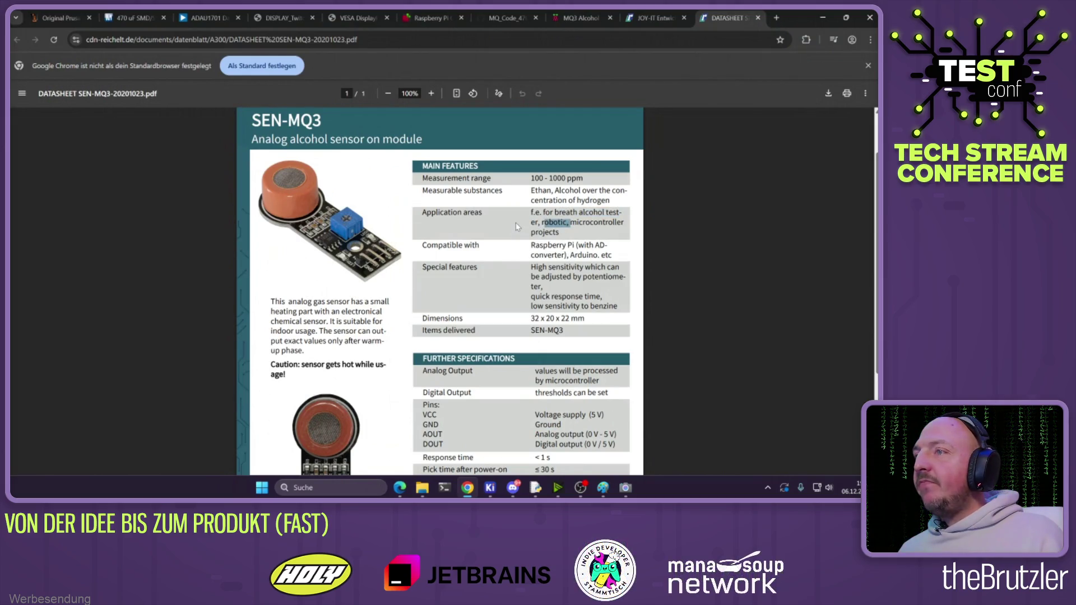
scroll(516, 227, "down", 3)
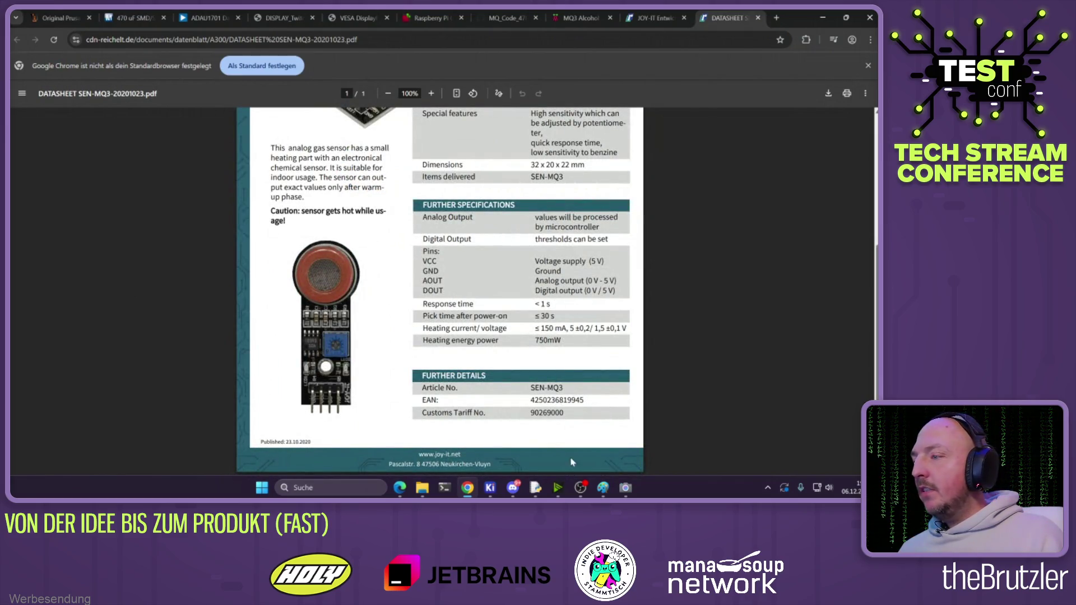
Close the Paint image without saving and return to the KiCad schematic editor
left_click(605, 475)
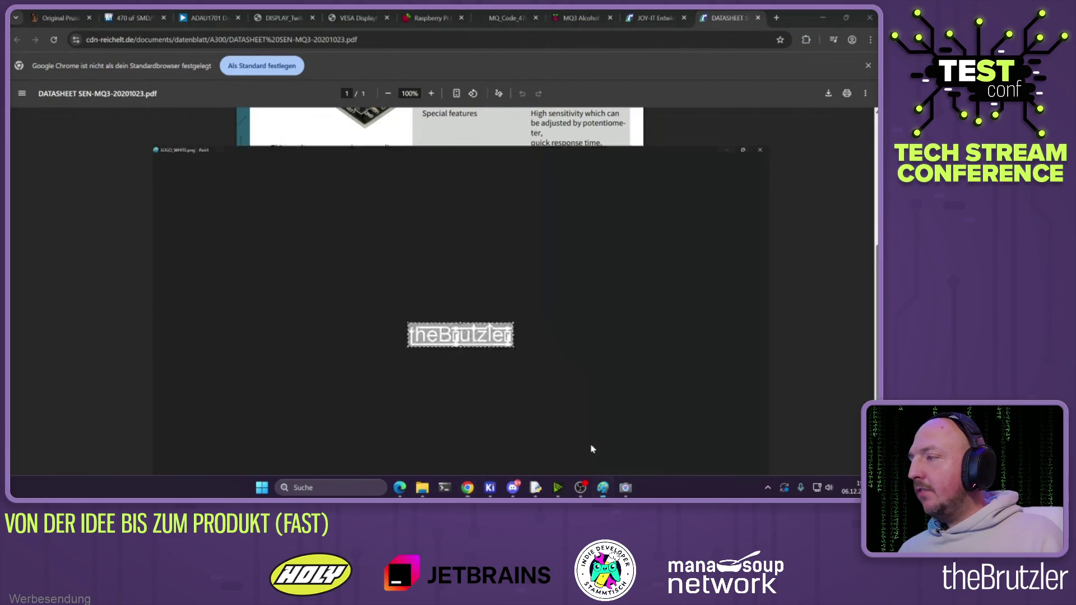
left_click(869, 13)
left_click(447, 273)
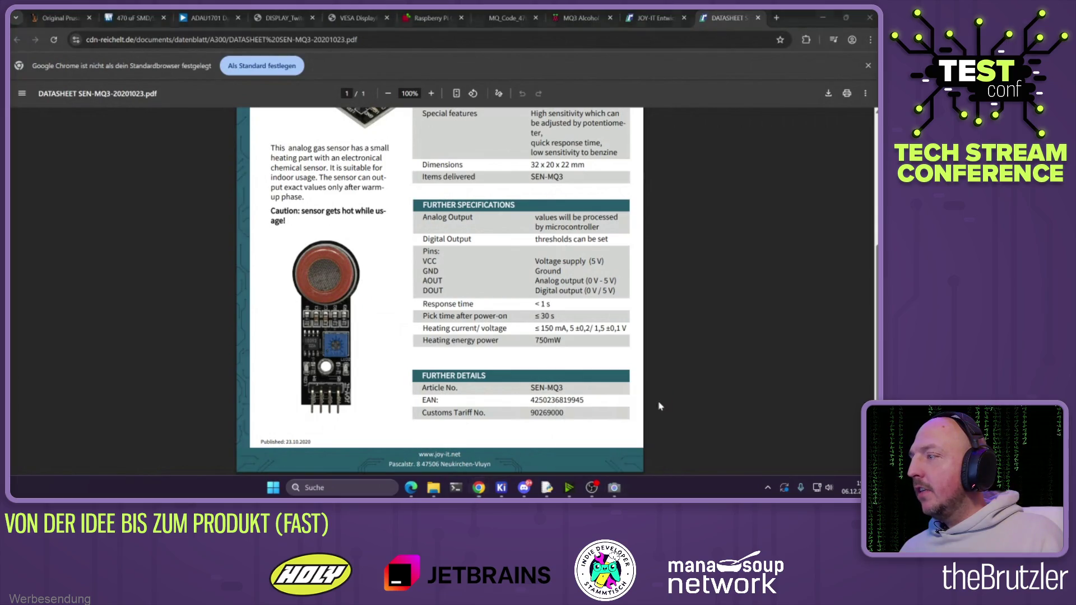
mouse_move(580, 487)
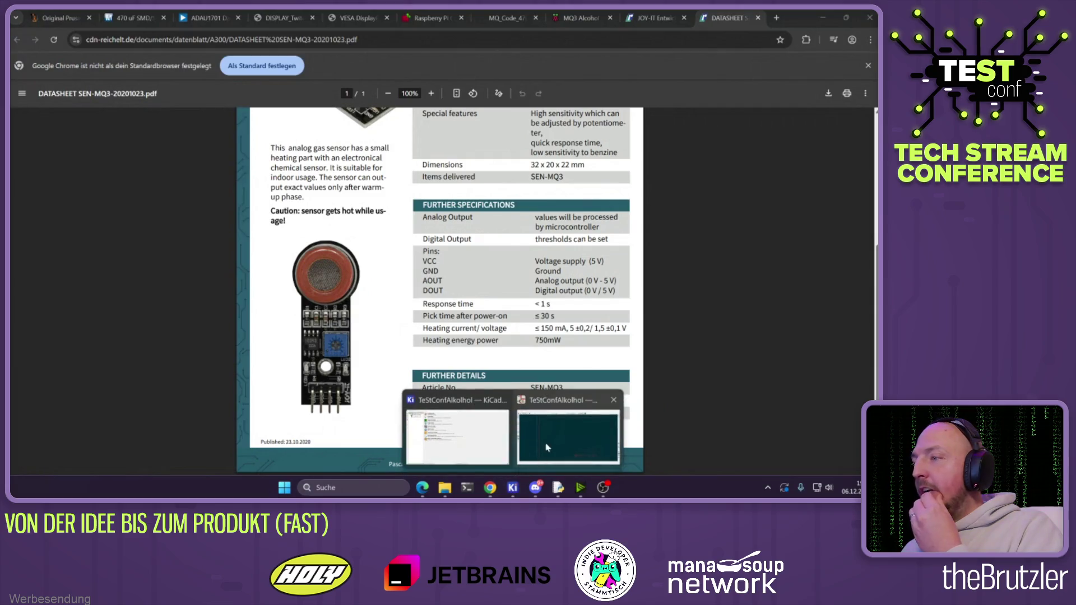
left_click(547, 448)
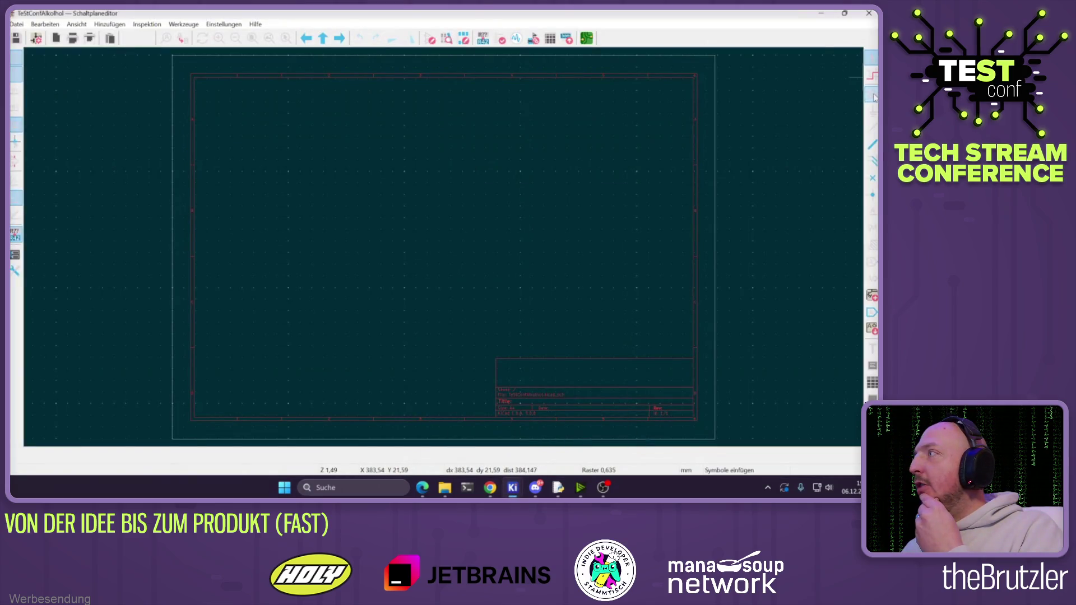
Open the Add Symbol chooser and start a search for the MQ3 sensor
left_click(372, 268)
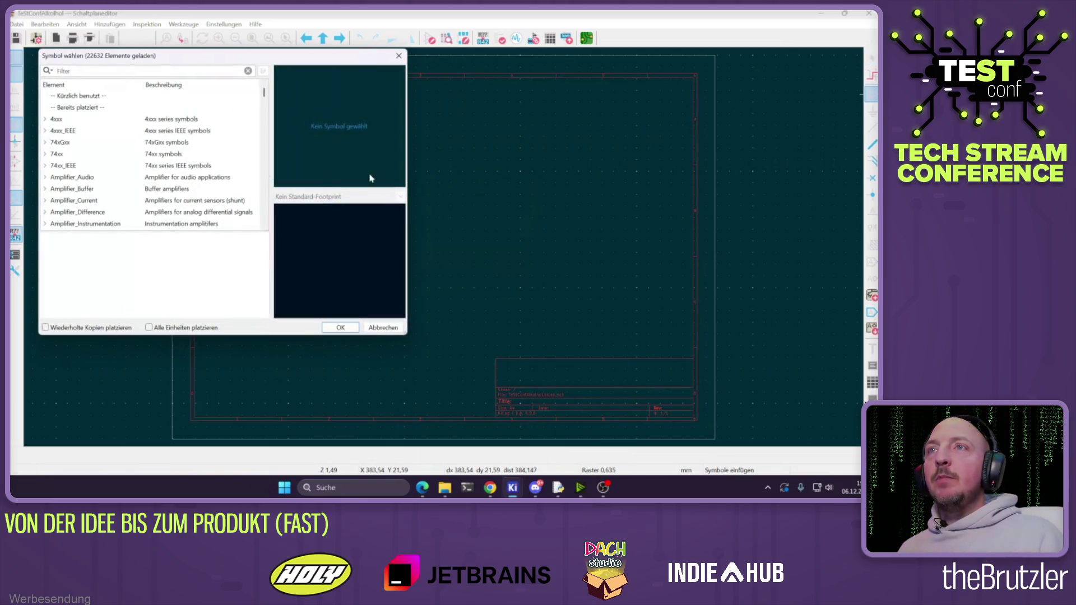
left_click(108, 74)
type("m")
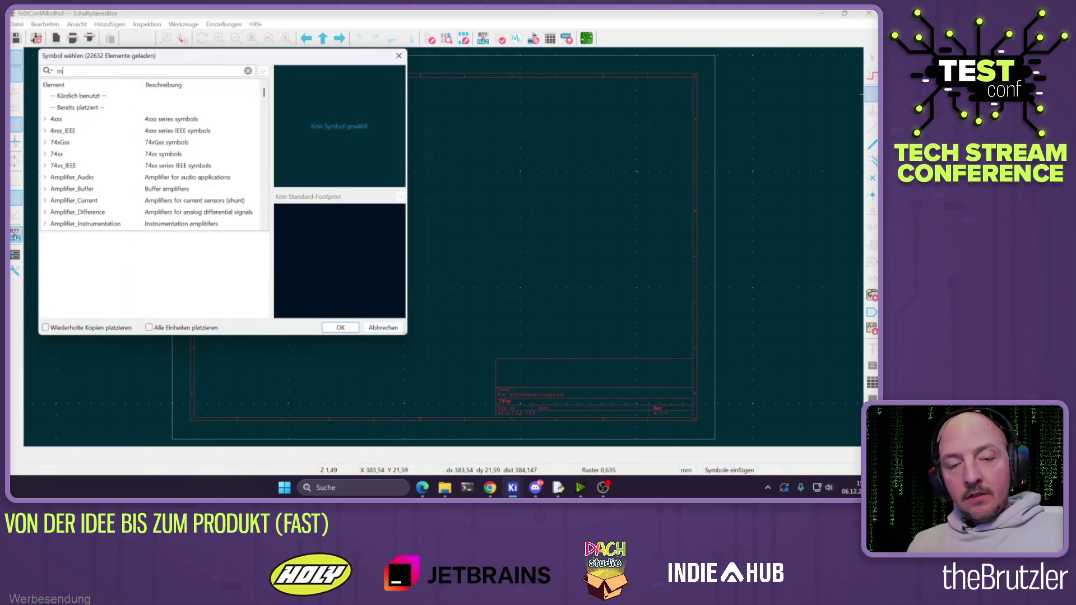
type("q3")
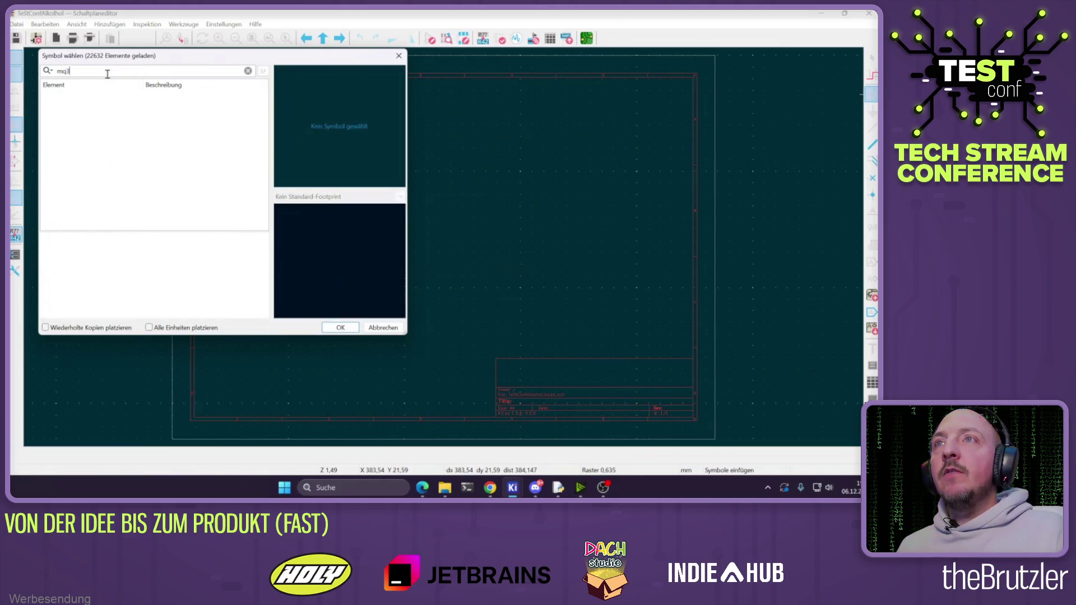
key("BackSpace")
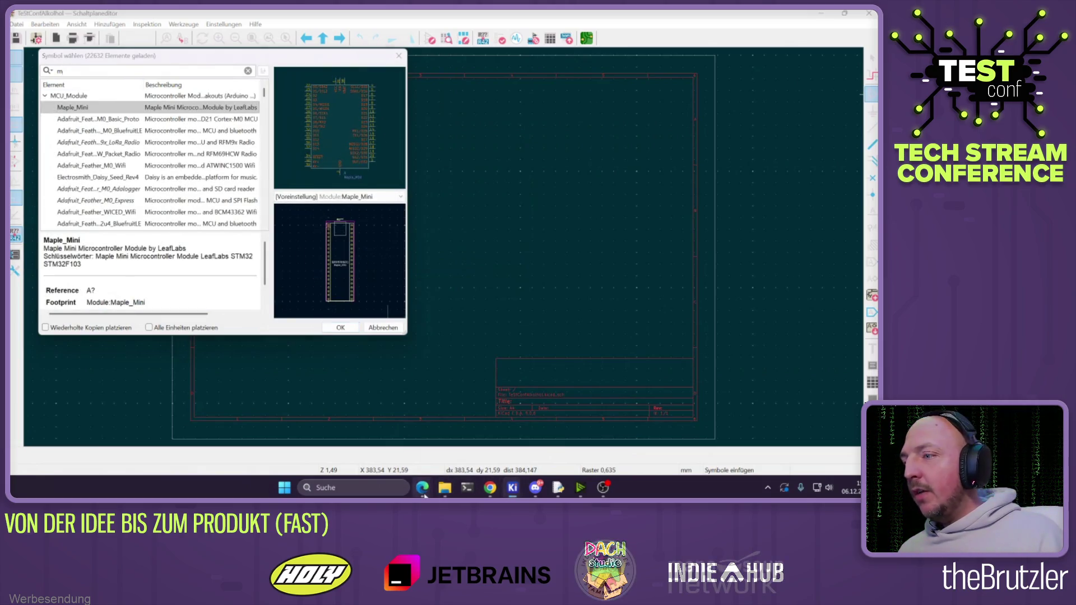
Check the MQ-3 datasheet, Reichelt product tab and MQ3 forum post in Chrome, then return to KiCad
mouse_move(510, 487)
left_click(325, 425)
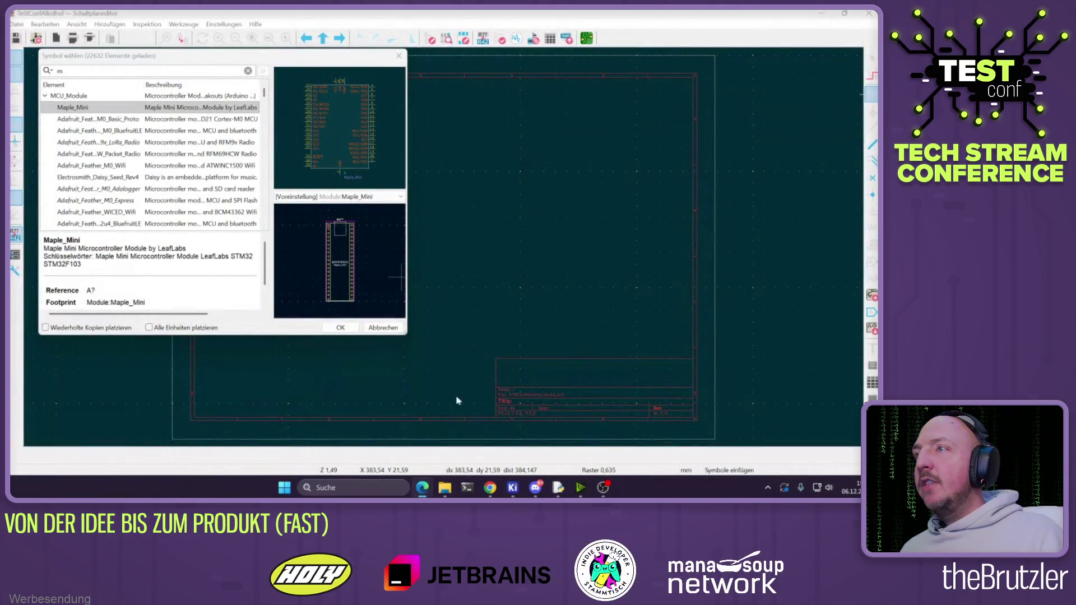
left_click(489, 488)
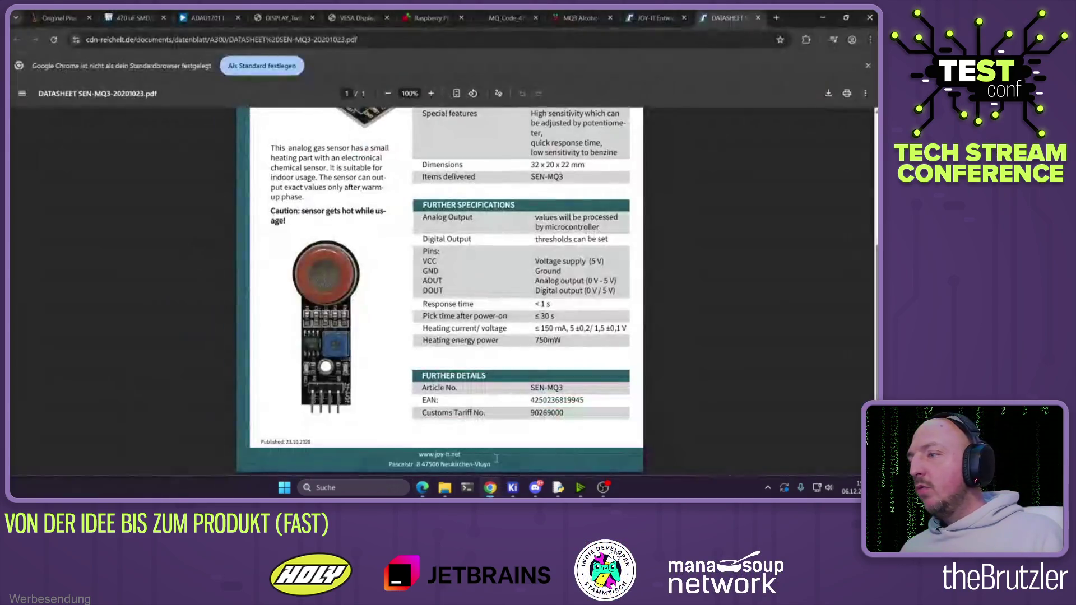
left_click(655, 15)
left_click(581, 18)
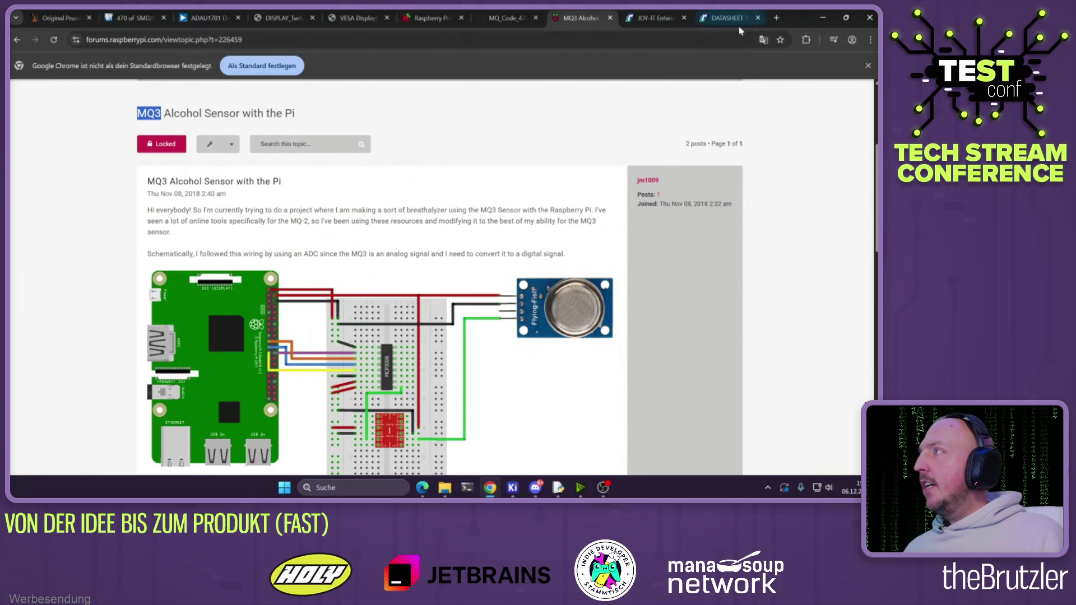
left_click(776, 18)
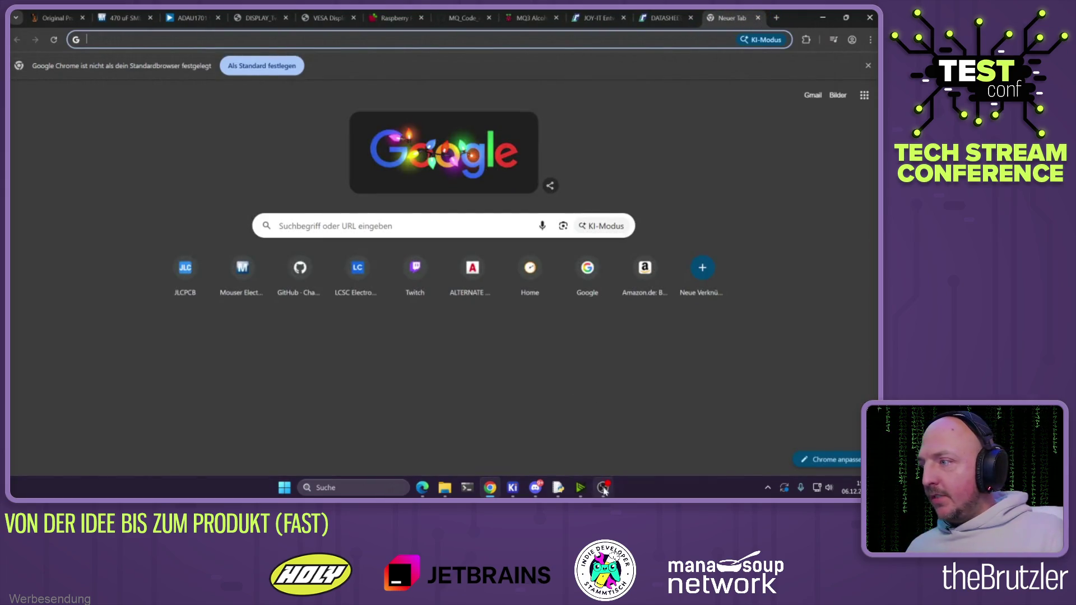
mouse_move(512, 487)
left_click(565, 434)
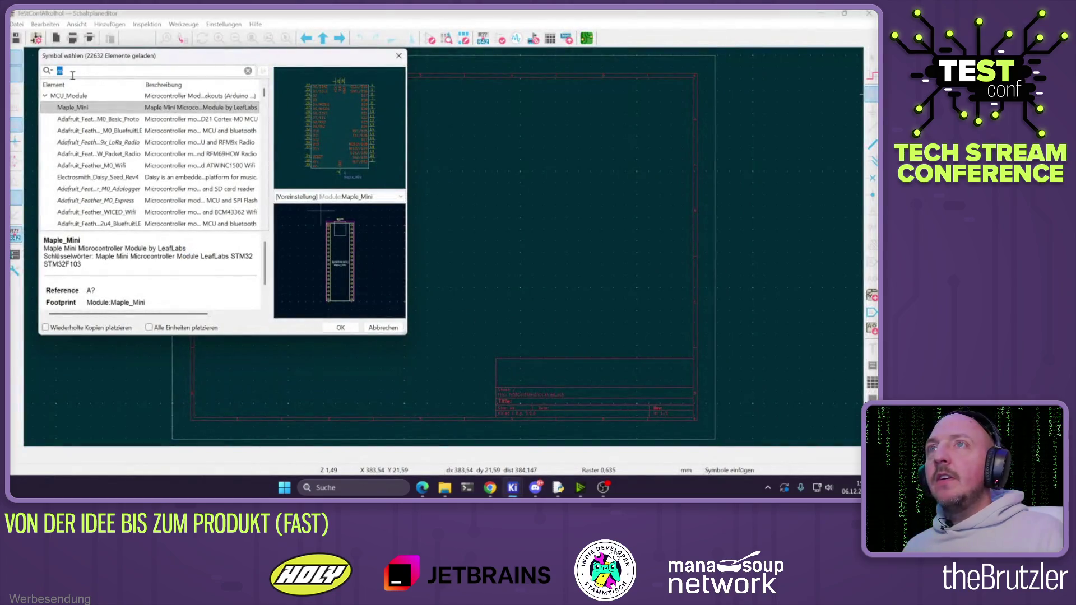
Search 'mcp3008' and place the Analog_ADC MCP3008 symbol on the sheet
type("cp3008")
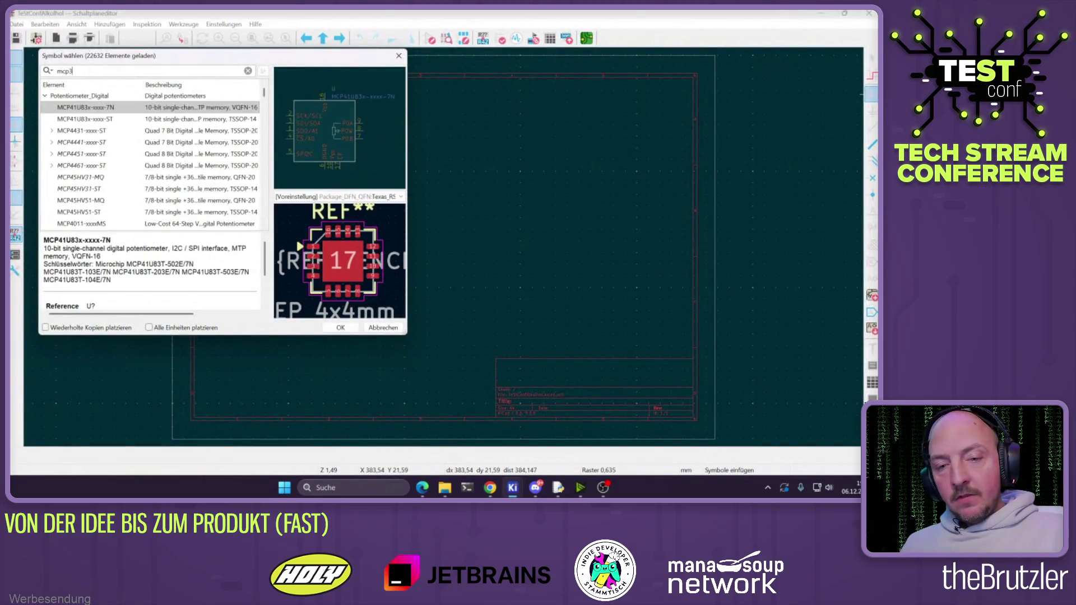
key("Down")
key("Down")
key("Return")
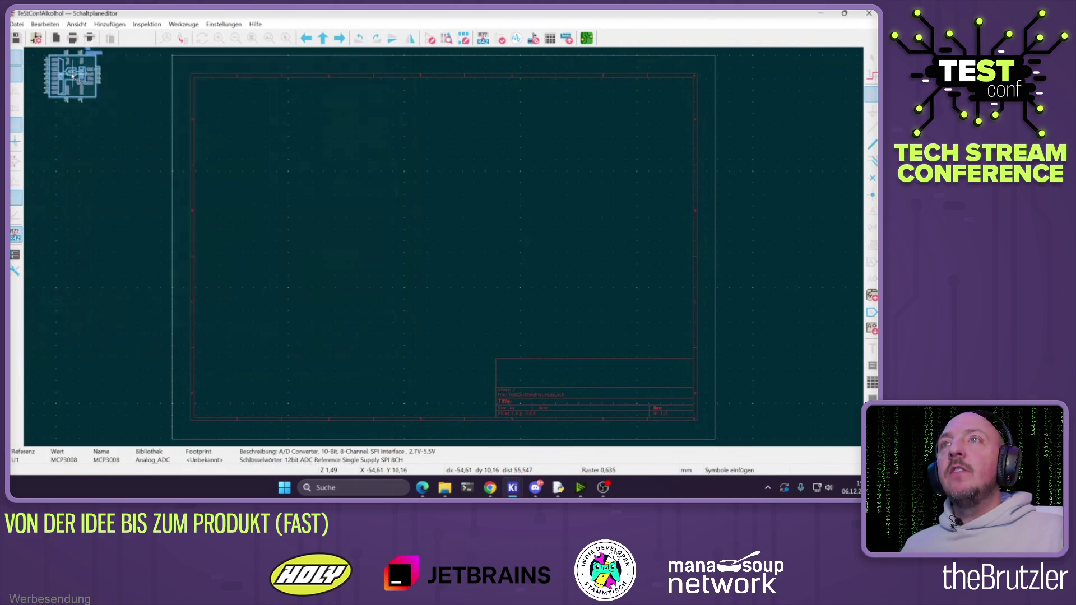
scroll(351, 178, "up", 5)
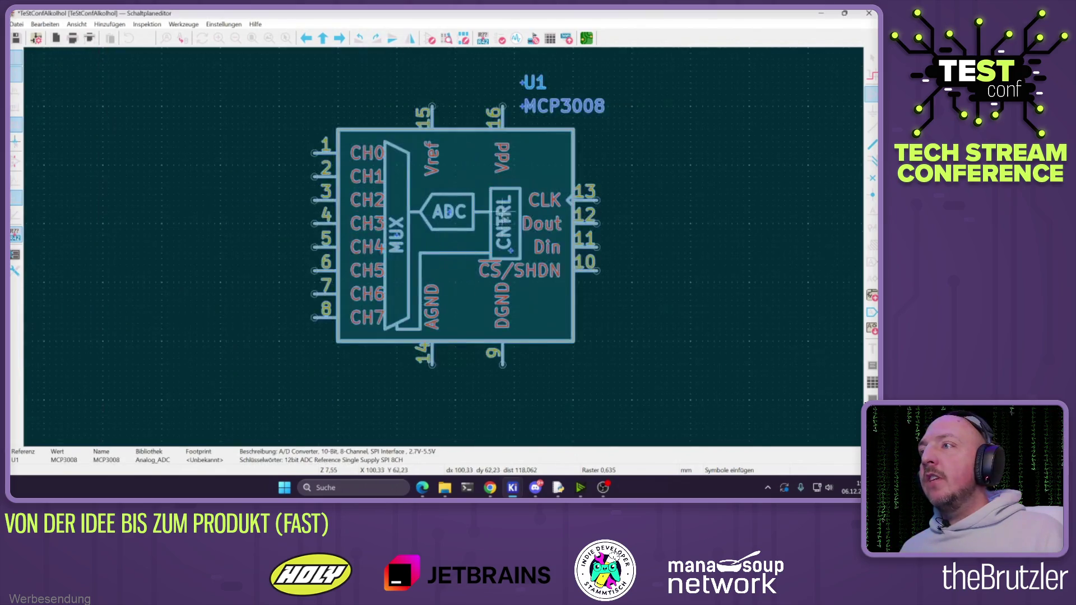
left_click(455, 226)
Move the MCP3008 U1 symbol to a new position and select it
scroll(514, 184, "down", 3)
key("g")
left_click(497, 199)
scroll(367, 168, "down", 2)
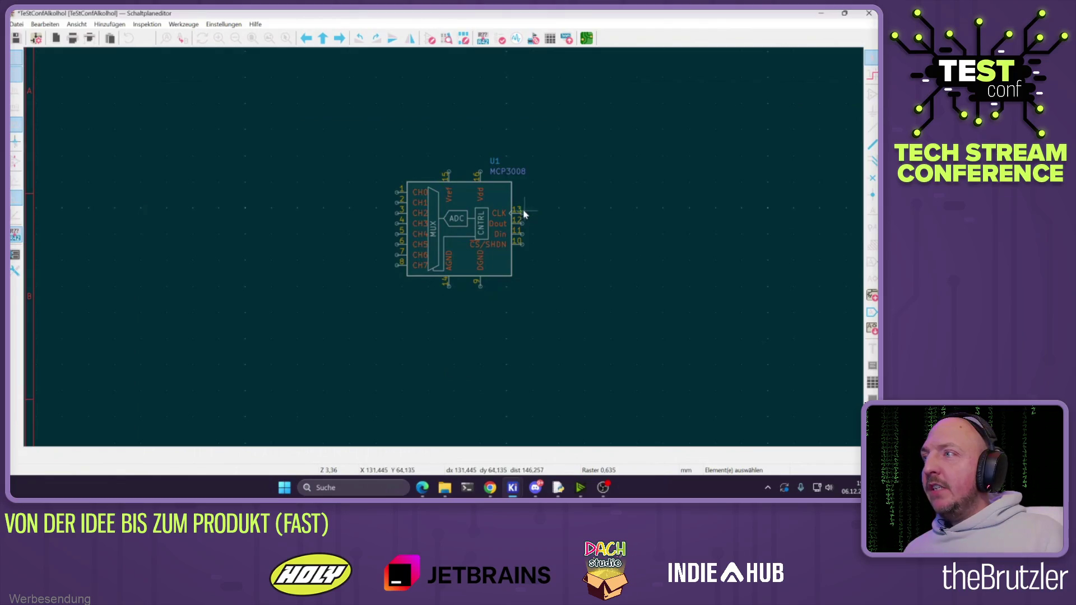
left_click(460, 223)
Move the MCP3008 up and left, rotate it 180° and mirror it left to right
left_click_drag(459, 223, 417, 207)
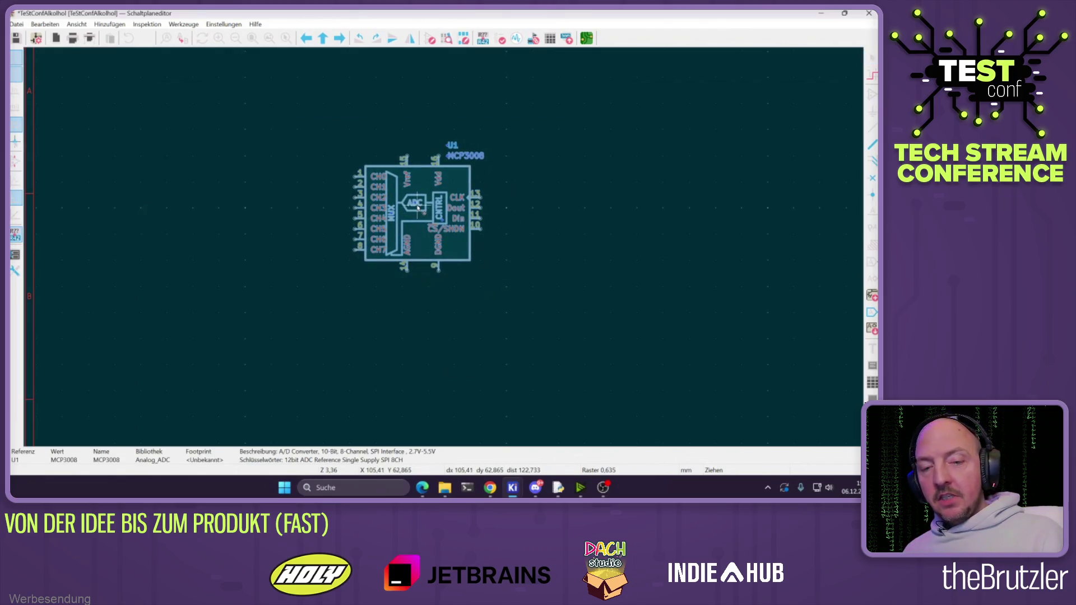
key("r")
key("r")
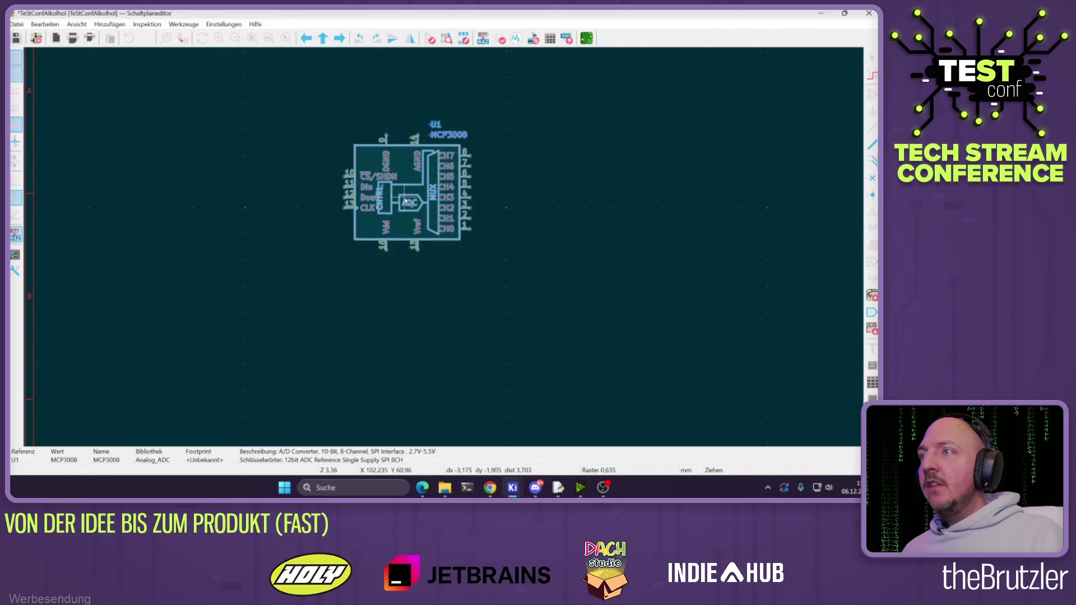
left_click(355, 182)
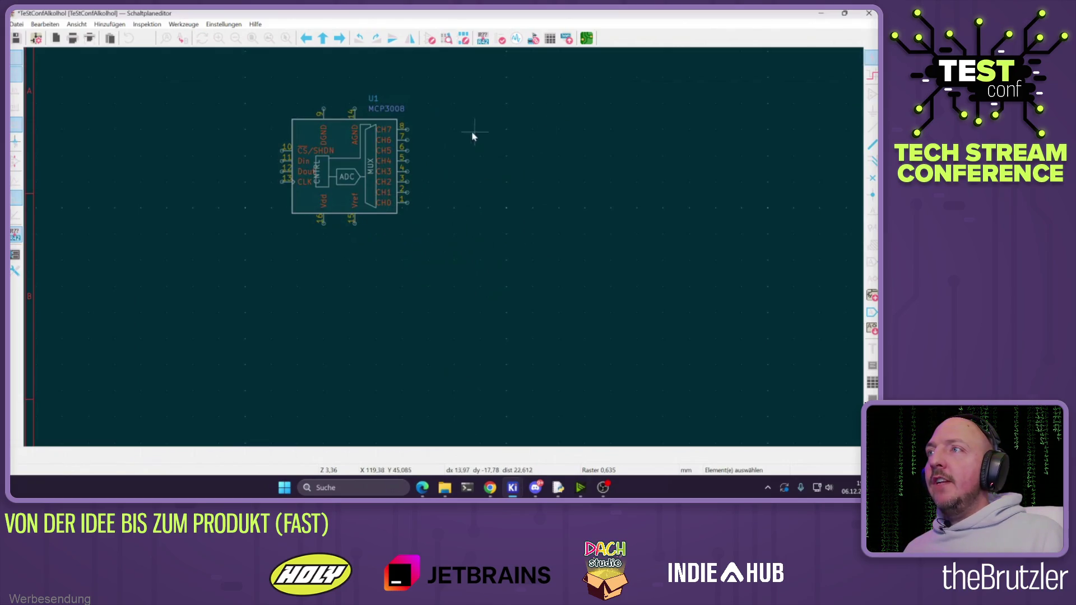
left_click(339, 148)
key("y")
left_click(340, 149)
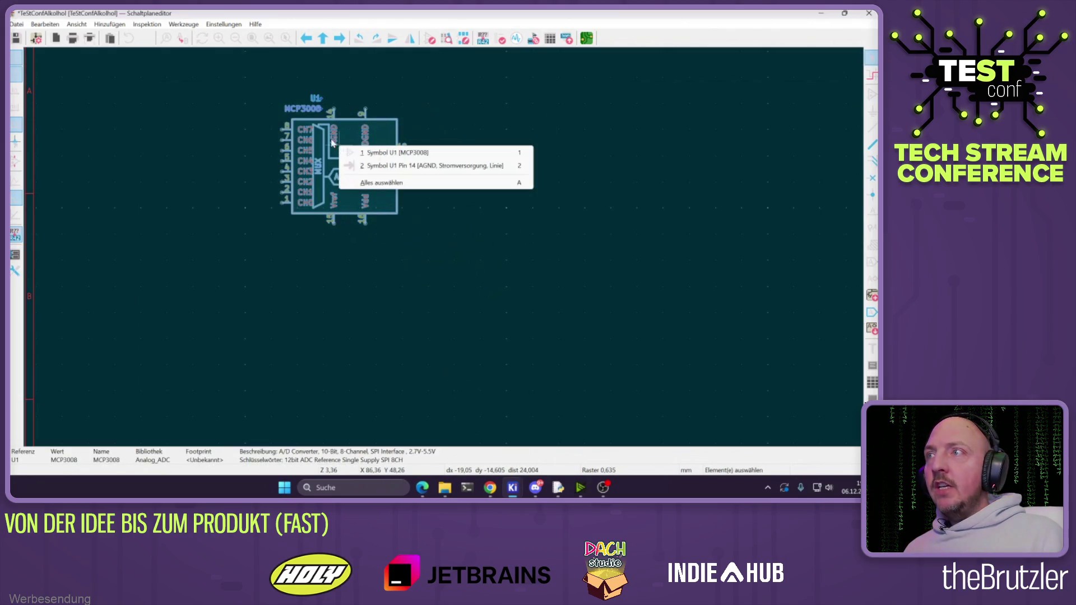
key("Escape")
left_click(222, 179)
Undo an extra rotation so U1 settles with SPI pins left and CH0–CH7 right
left_click(356, 139)
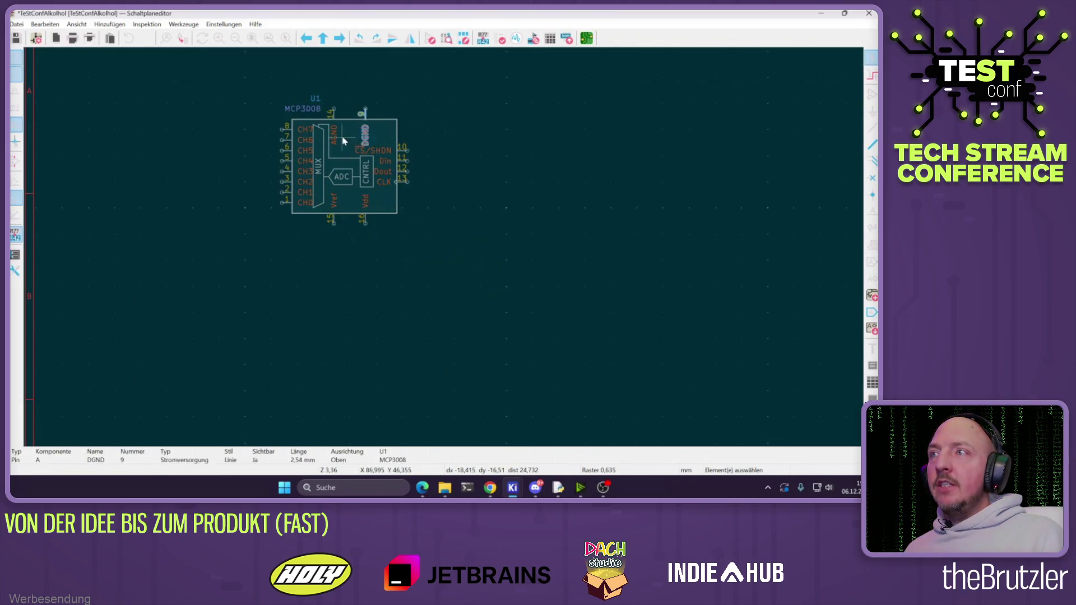
key("r")
left_click(350, 136)
key("Escape")
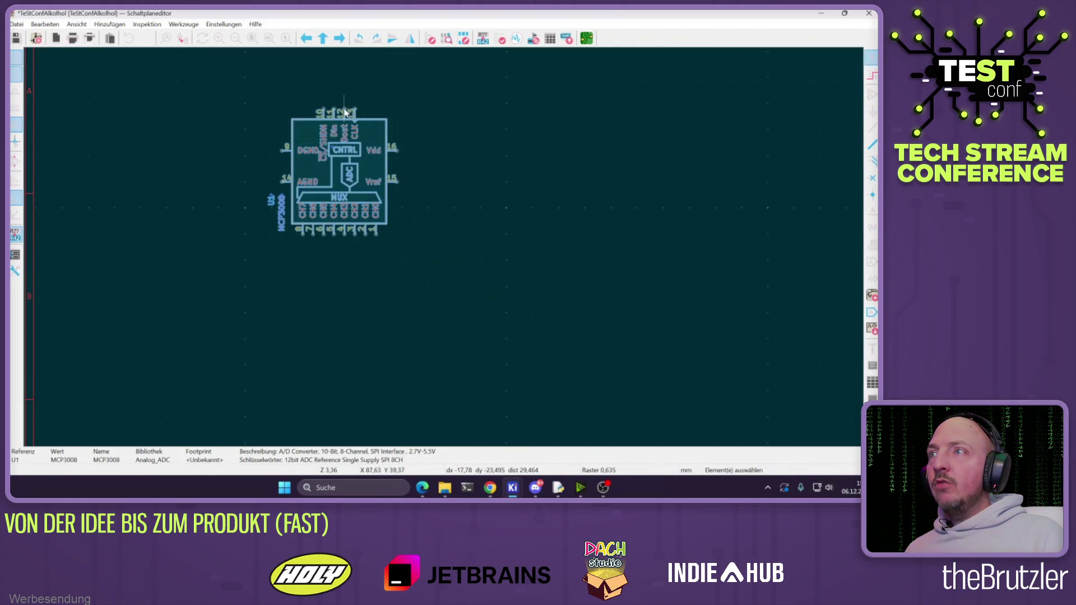
key("ctrl+z")
key("ctrl+z")
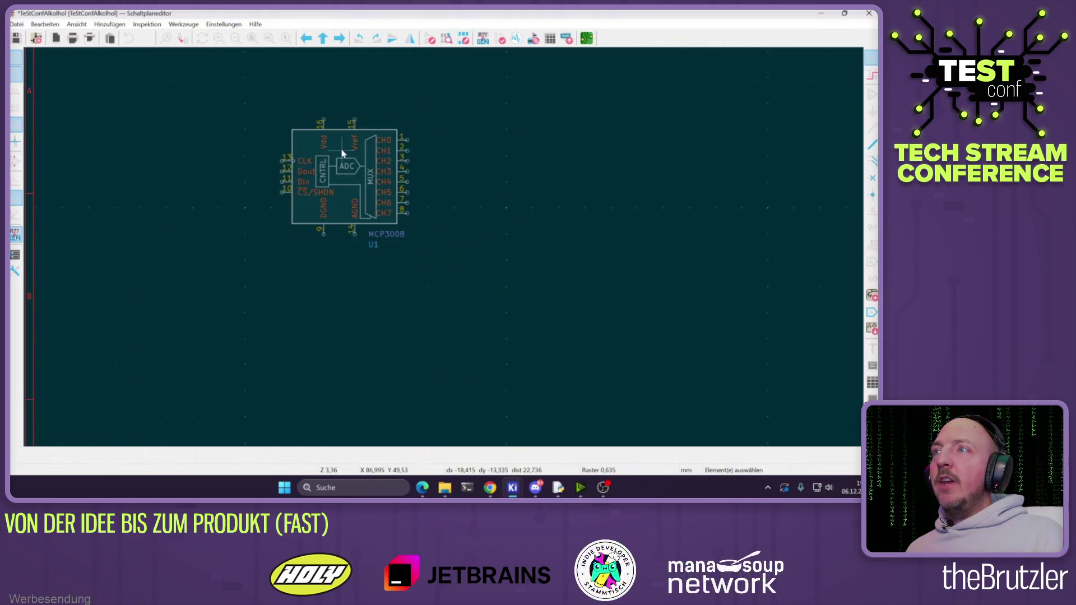
left_click(340, 153)
scroll(339, 153, "down", 2)
left_click(344, 271)
scroll(344, 271, "up", 2)
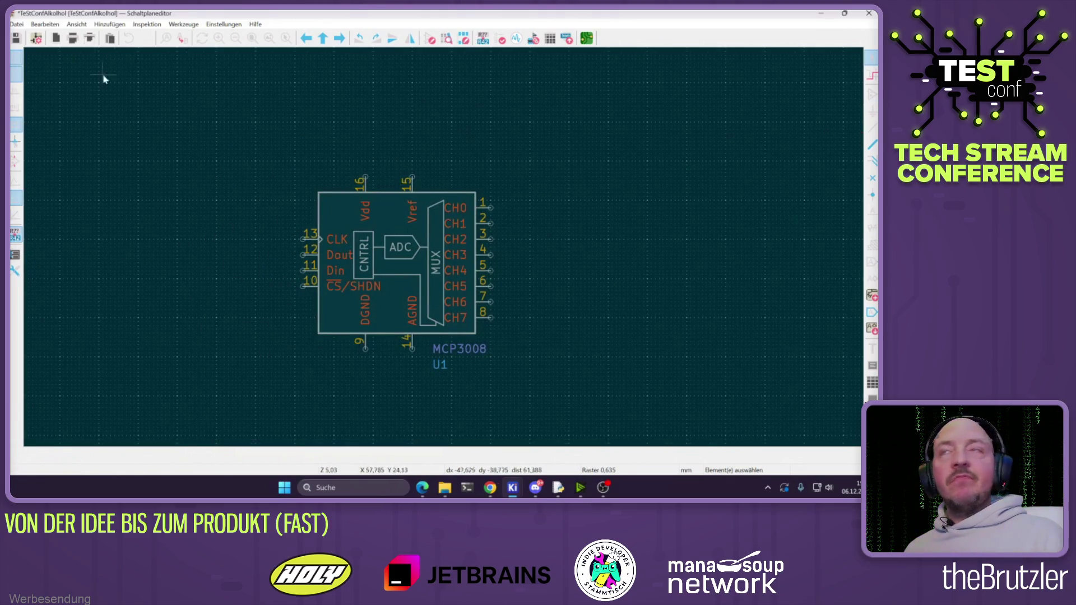
Bring up the MQ3 Alcohol forum thread's wiring diagram in Chrome
left_click(490, 487)
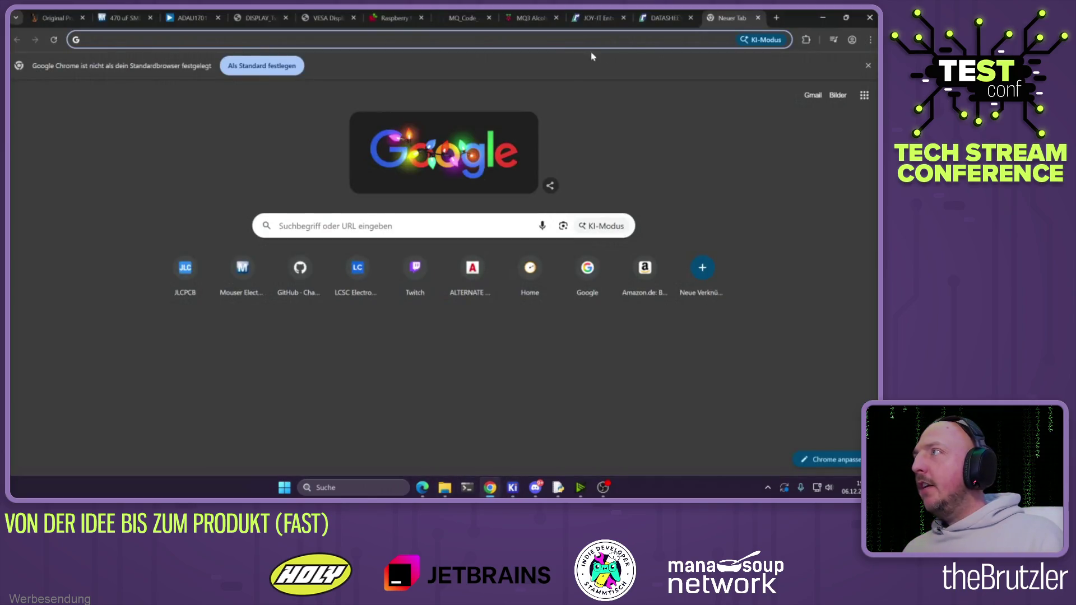
left_click(529, 17)
scroll(464, 240, "down", 1)
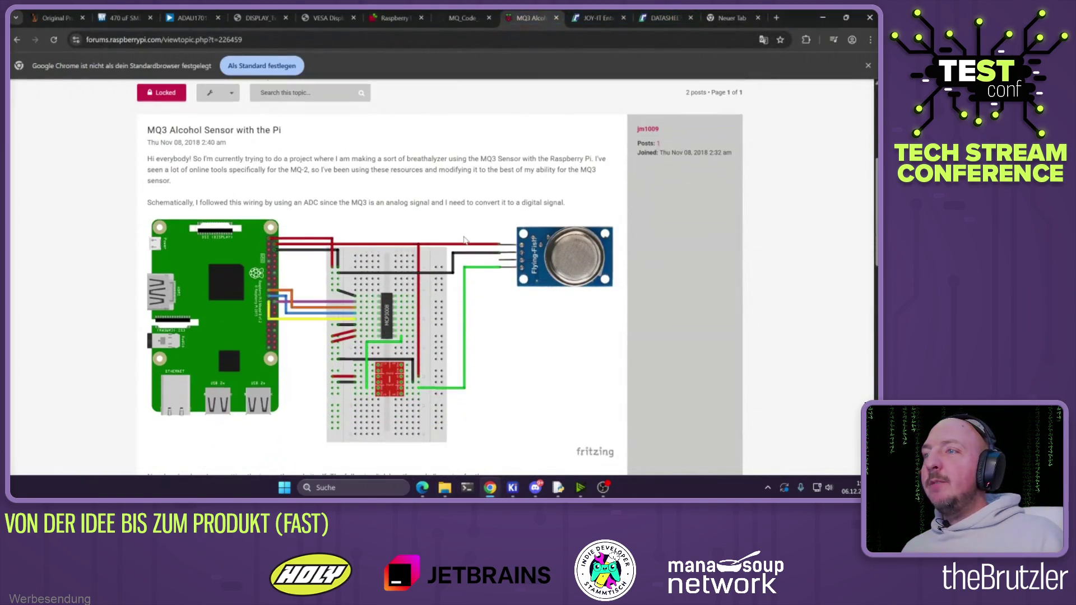
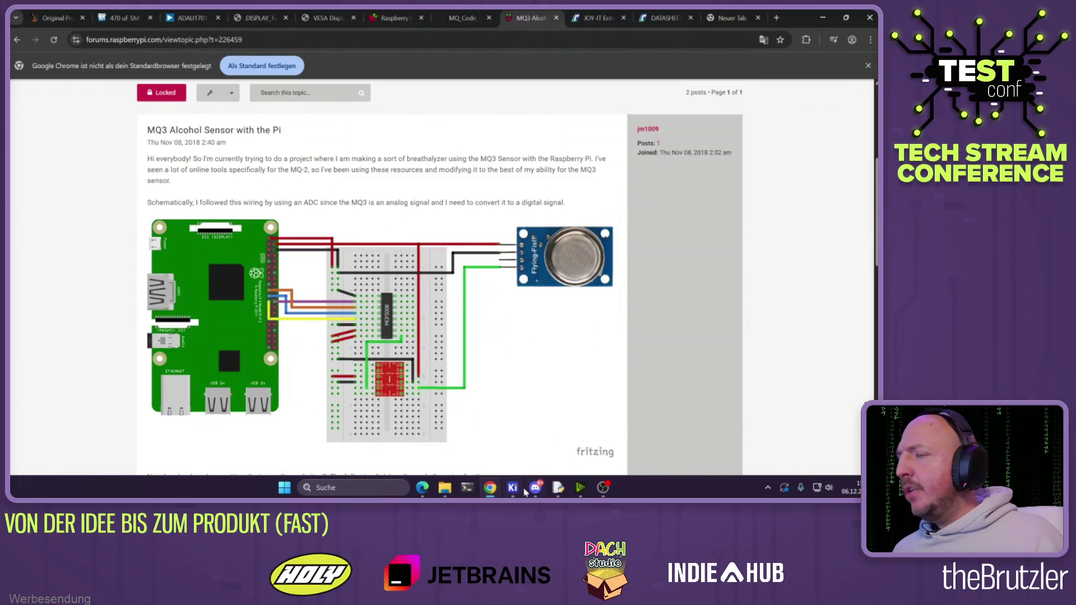
Place a Conn_02x12_Counter_Clockwise header, J1, left of the MCP3008 and nudge it up-left
mouse_move(512, 487)
left_click(548, 444)
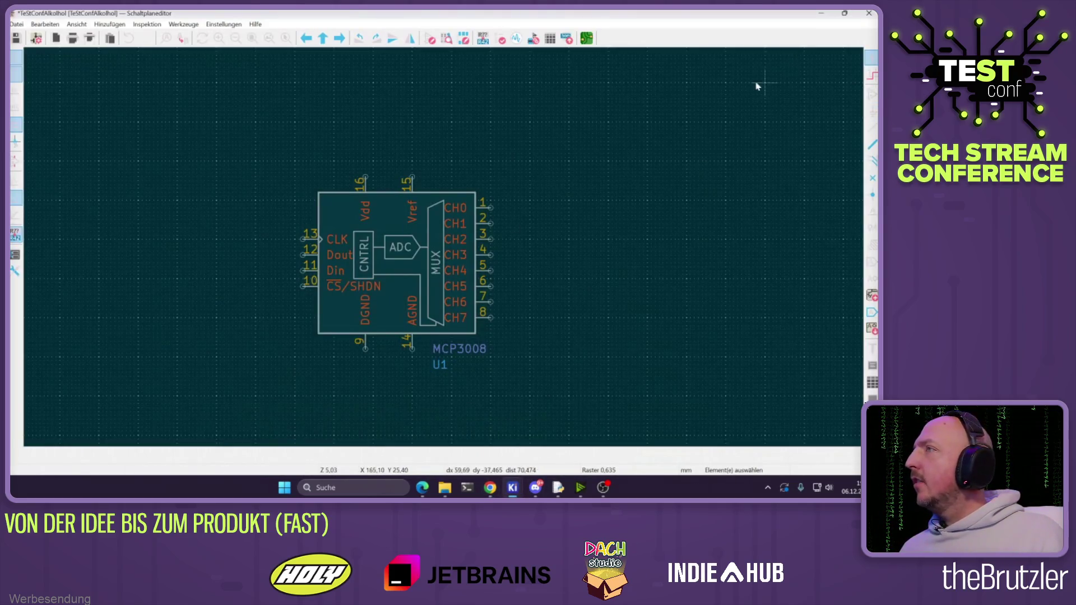
left_click(284, 175)
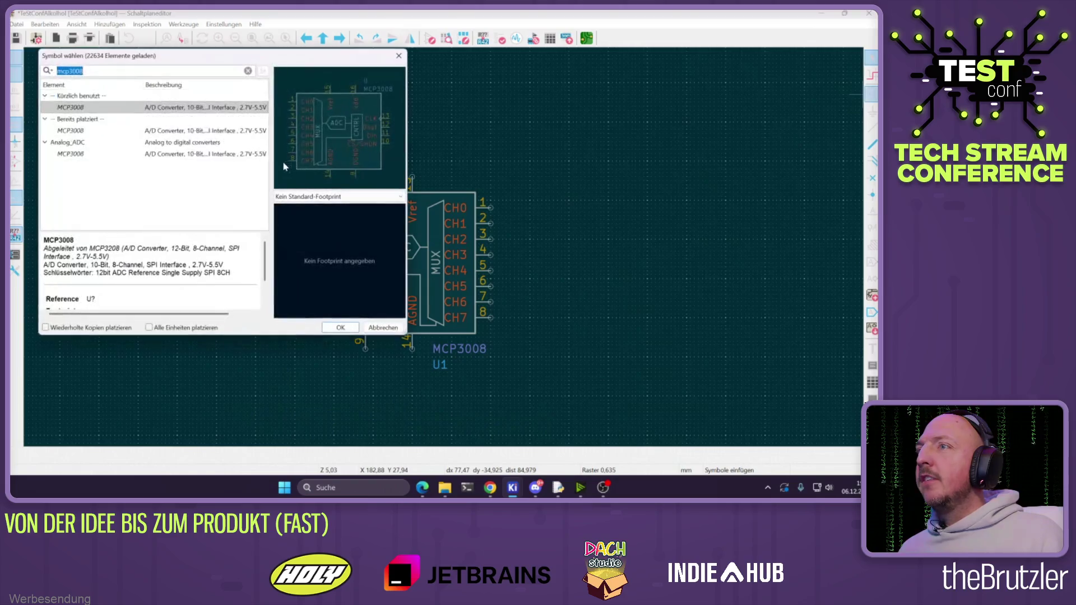
type("2x")
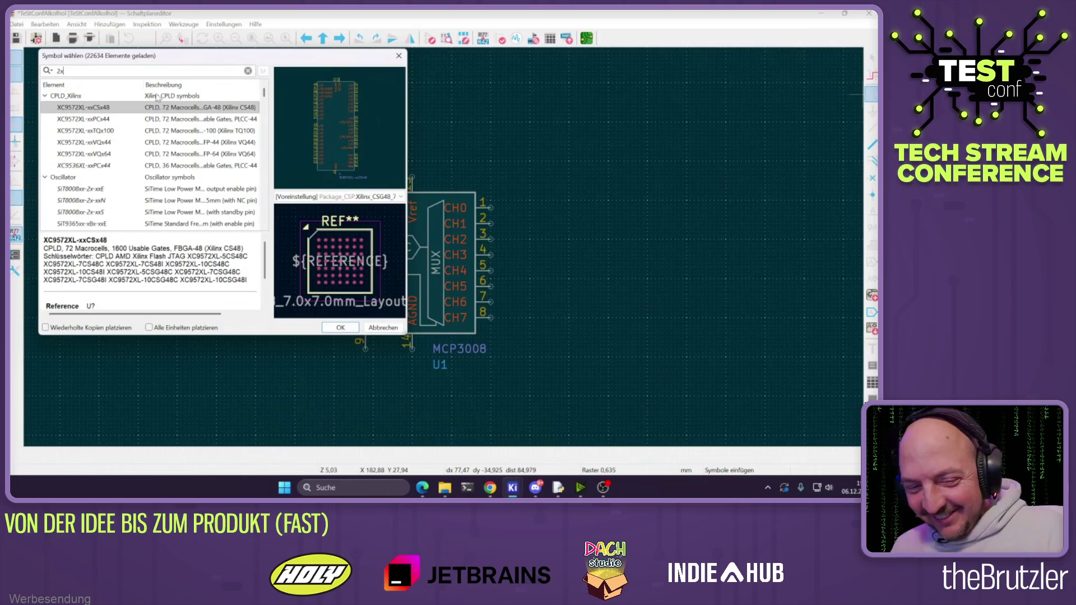
type("12")
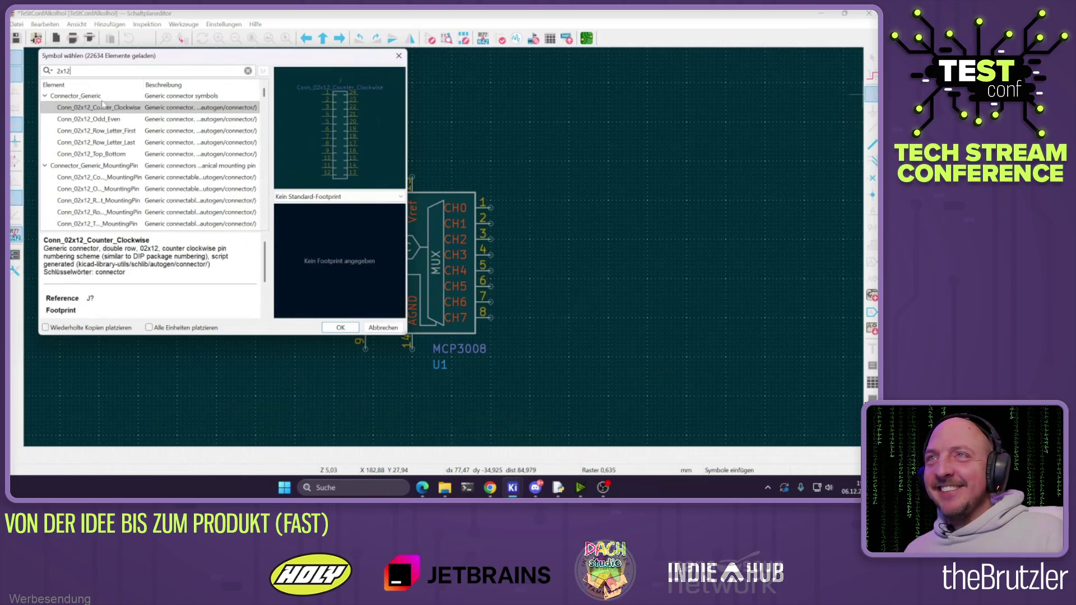
left_click(90, 108)
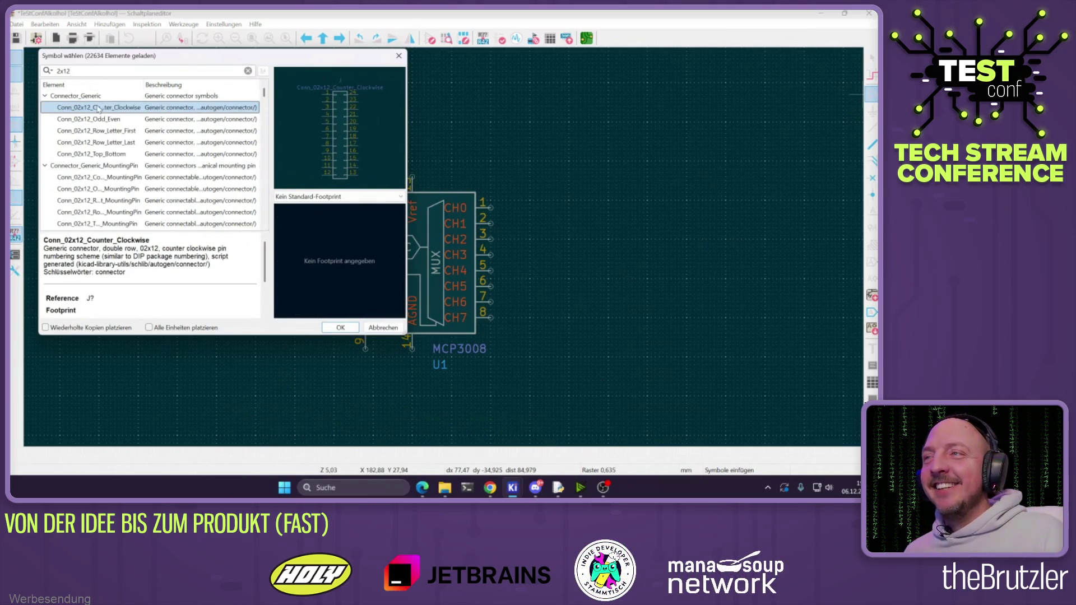
double_click(98, 108)
left_click(163, 230)
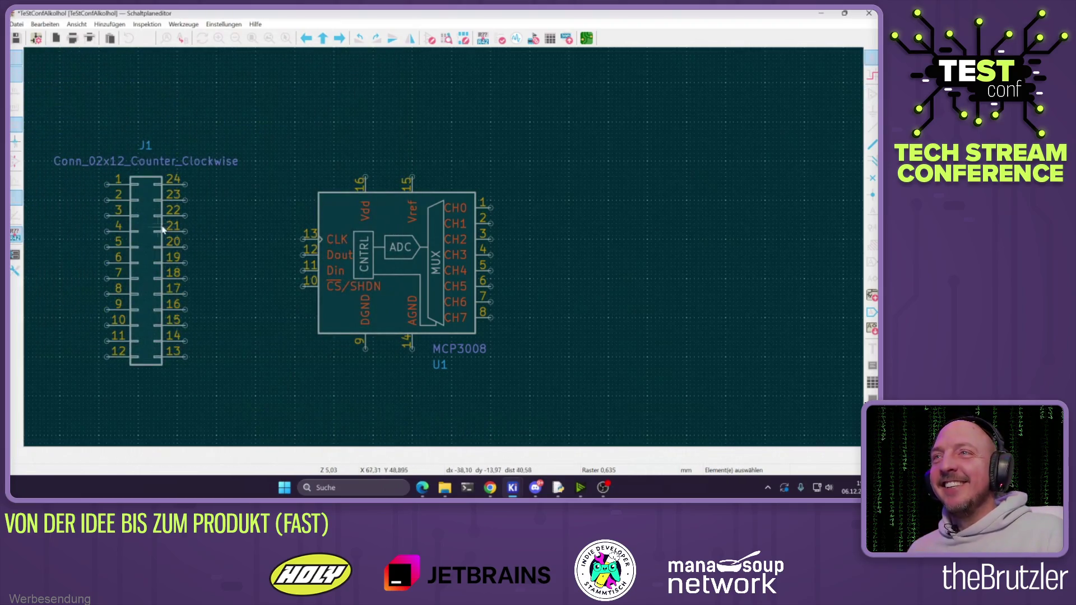
mouse_move(142, 261)
left_mouse_down()
mouse_move(117, 262)
mouse_move(118, 223)
left_mouse_up()
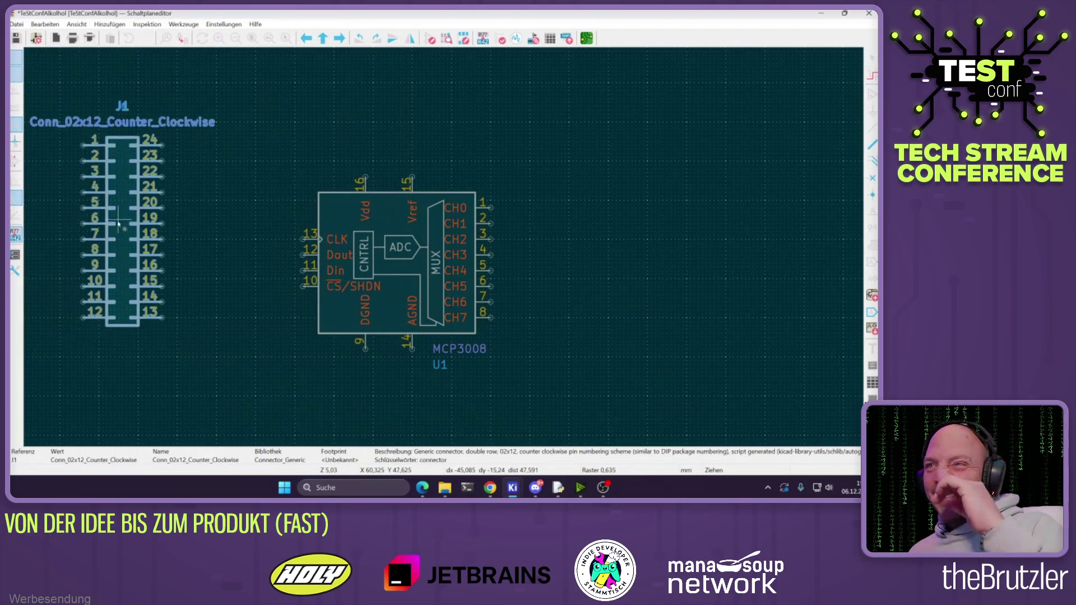
Move J1 to the upper left, delete its value text and reposition its reference label
scroll(119, 223, "down", 5)
scroll(432, 224, "up", 3)
left_click_drag(414, 223, 331, 213)
left_click(355, 154)
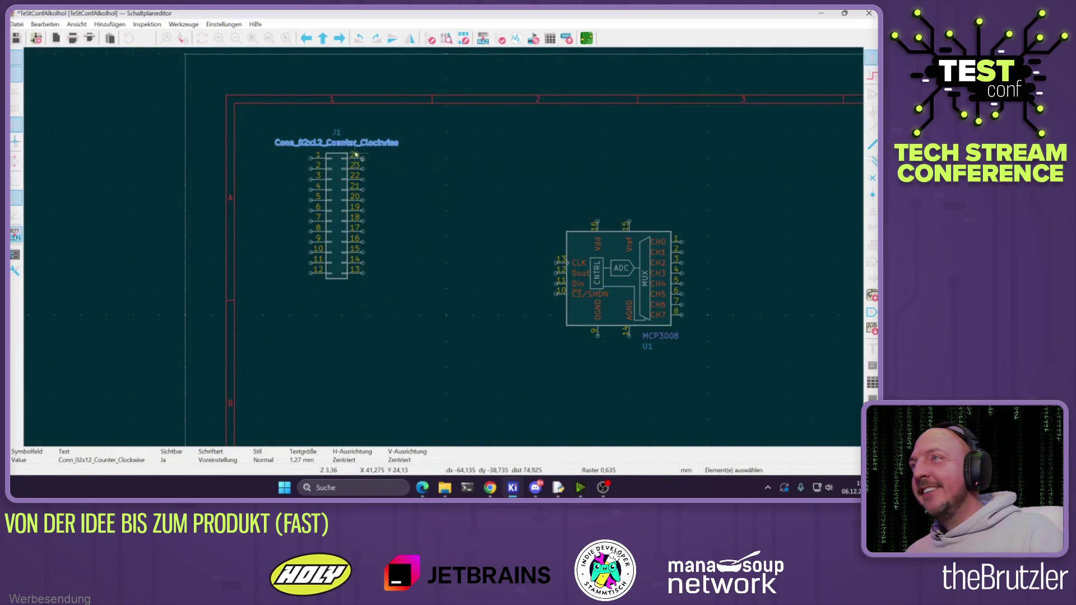
key("Delete")
left_click_drag(336, 132, 335, 147)
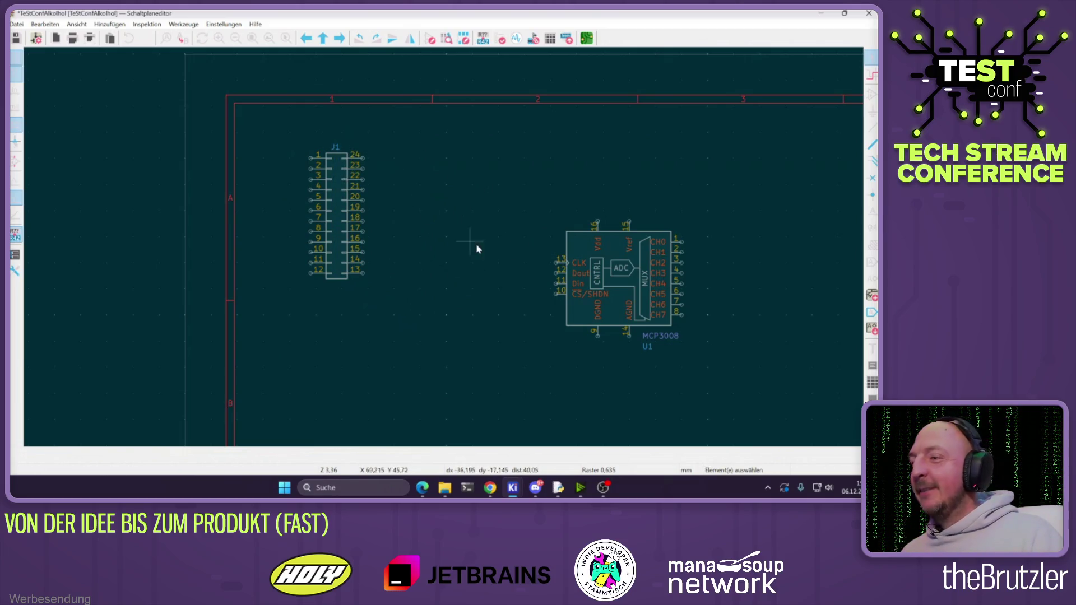
Switch over to Chrome's empty Google new tab
left_click(605, 489)
left_click(605, 488)
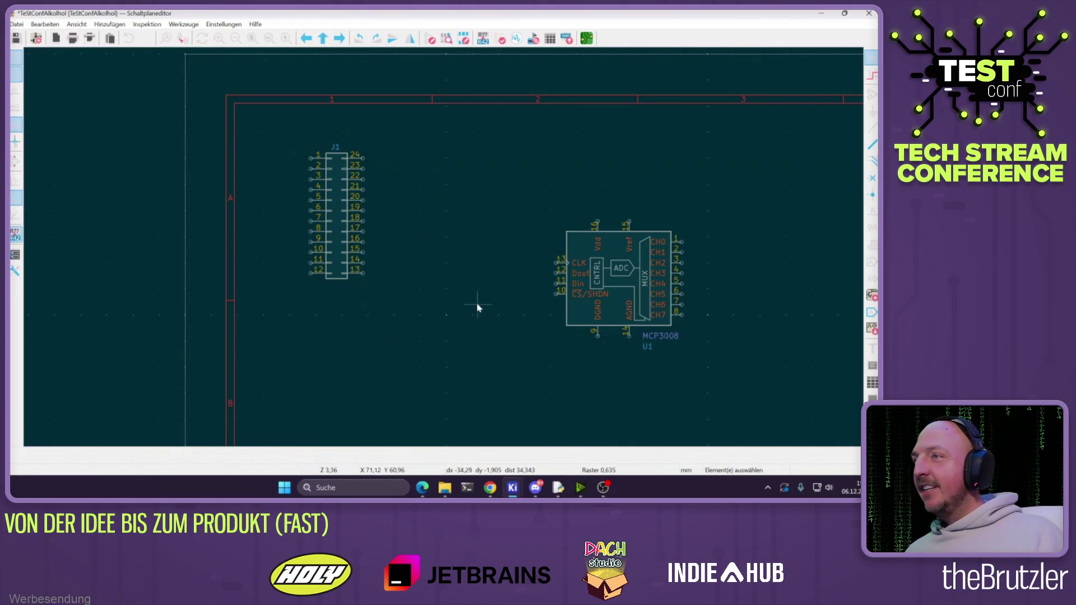
left_click(489, 488)
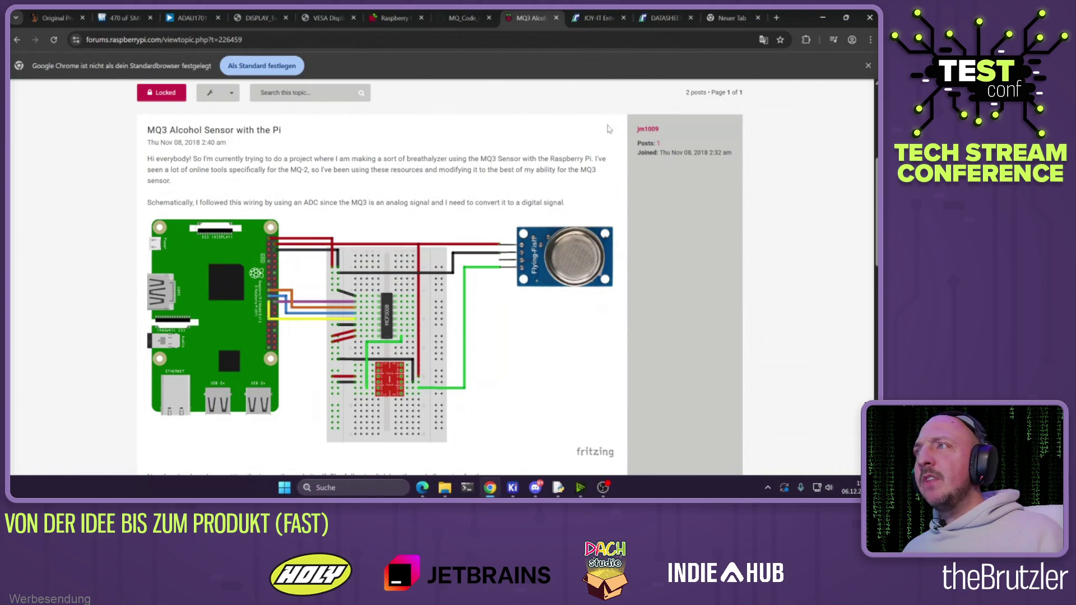
left_click(728, 18)
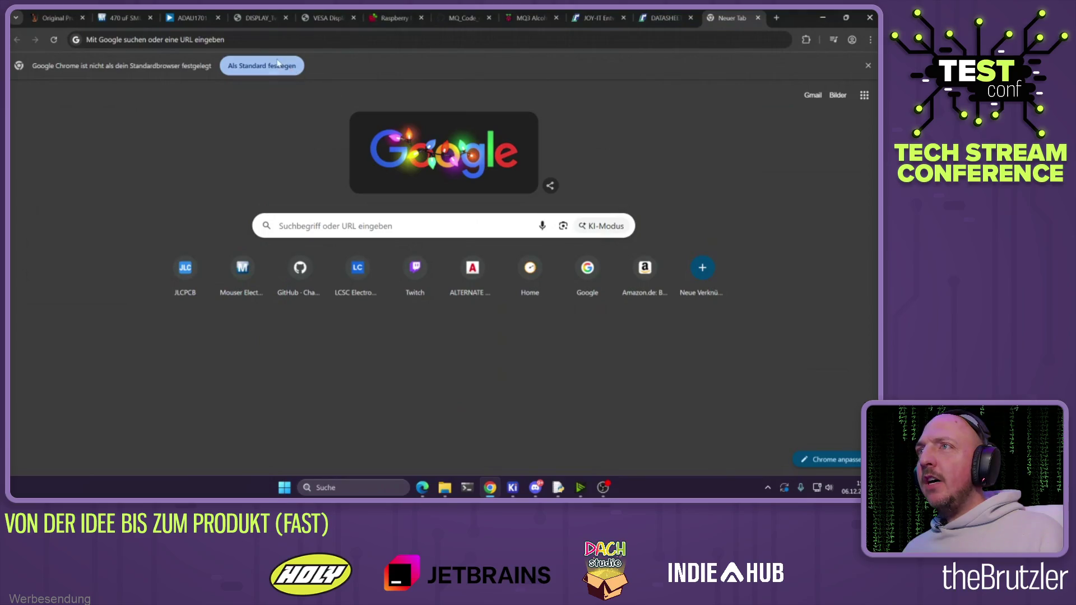
Search Google for 'mq3'
left_click(261, 44)
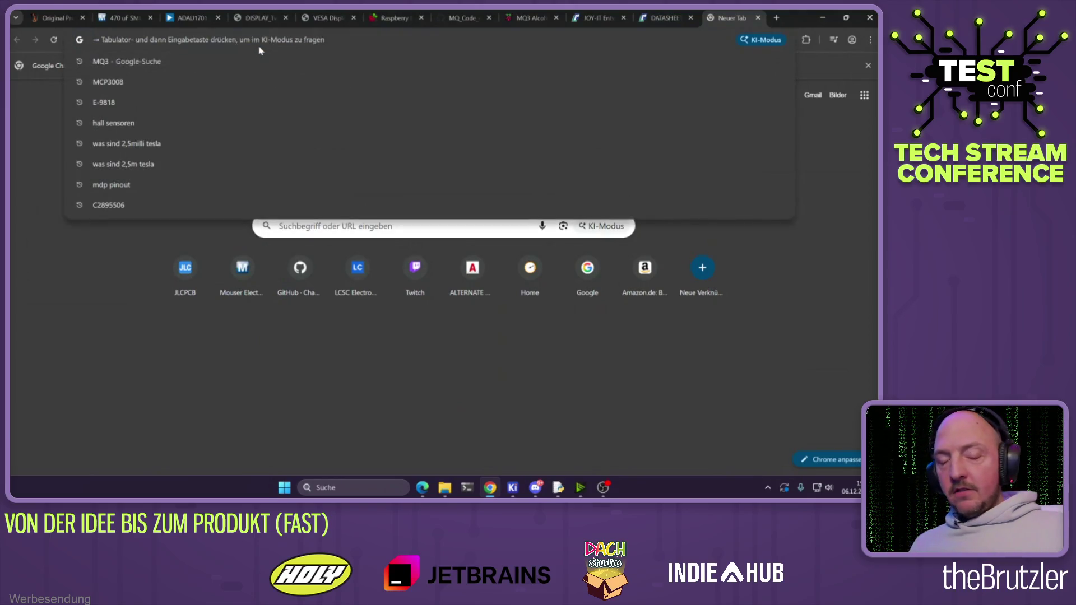
type("mq3")
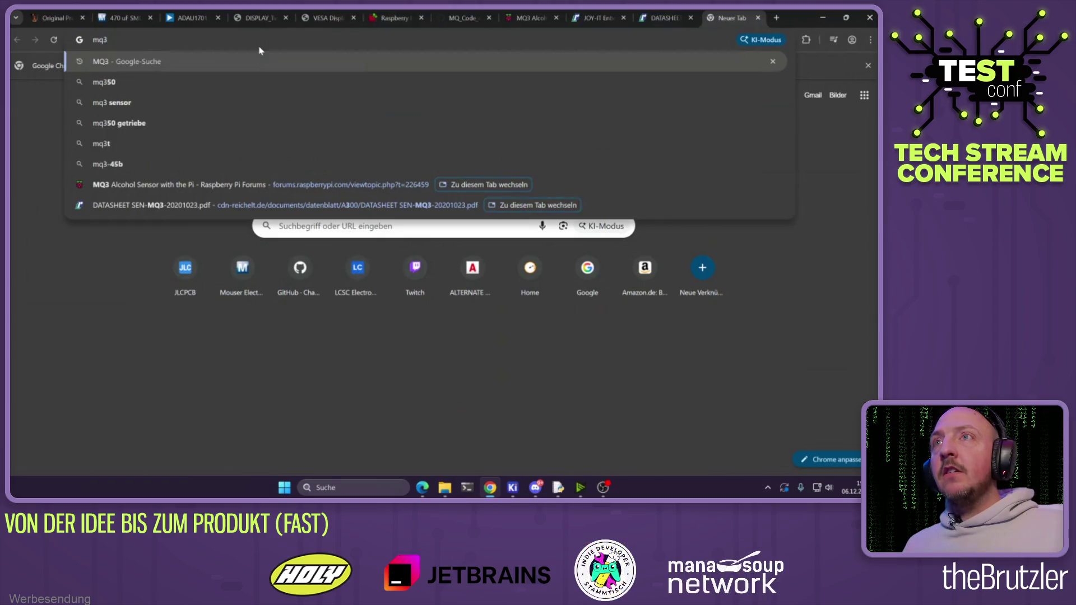
key("Return")
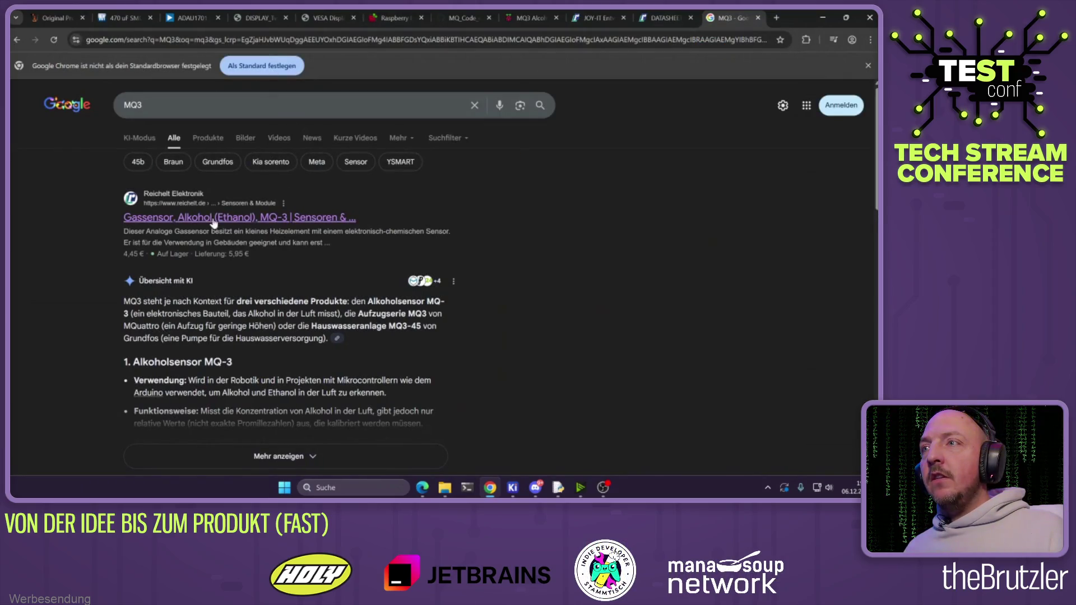
scroll(241, 185, "down", 2)
scroll(258, 163, "up", 2)
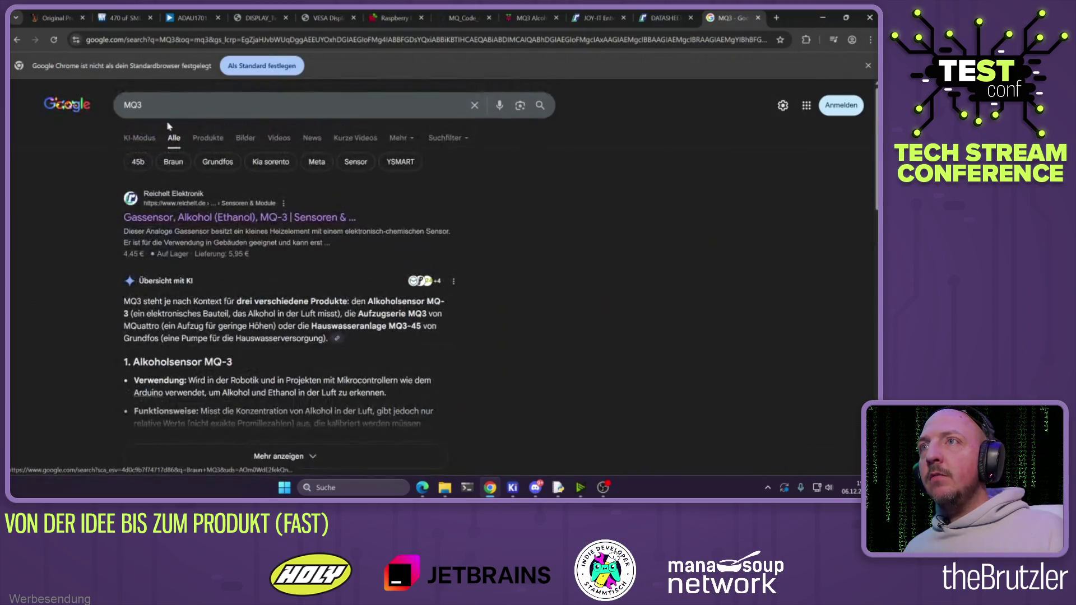
Show MQ3 image results, preview the STEMpedia sensor image, then return to the forum thread
left_click(275, 138)
left_click(204, 139)
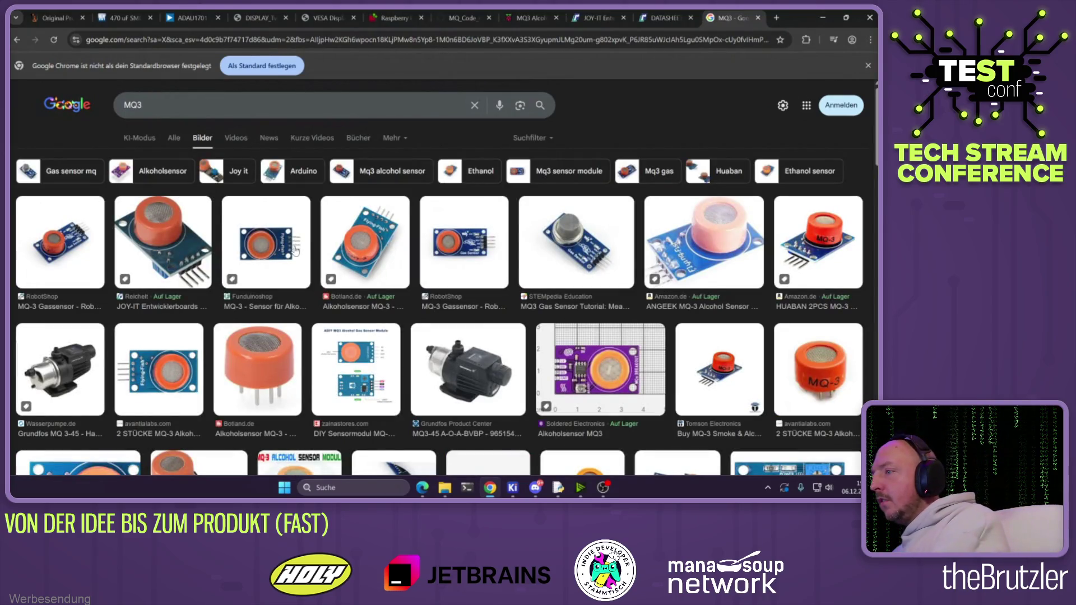
left_click(595, 264)
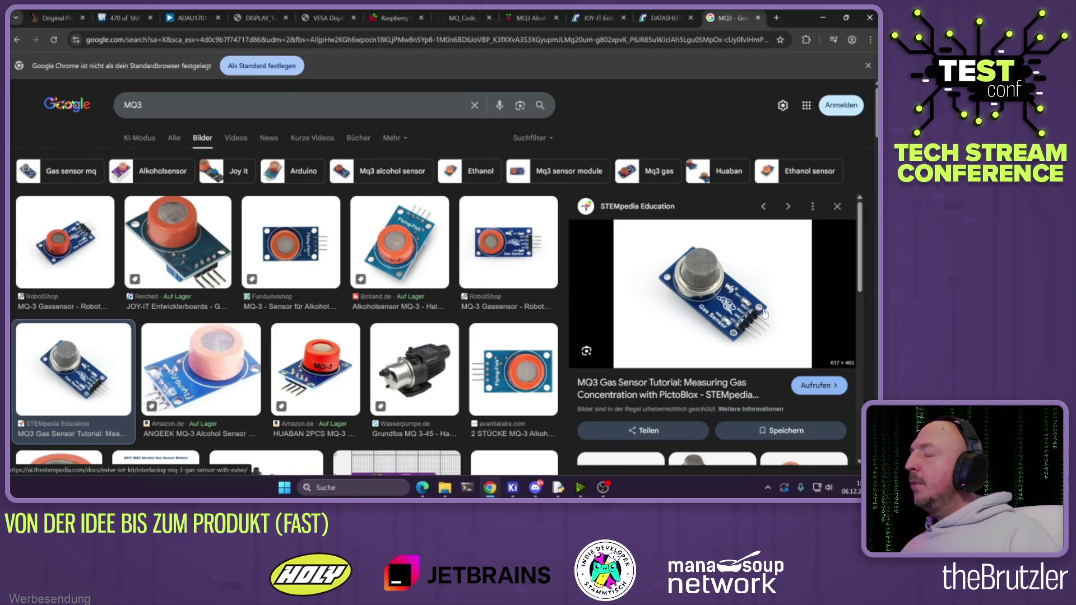
left_click(515, 20)
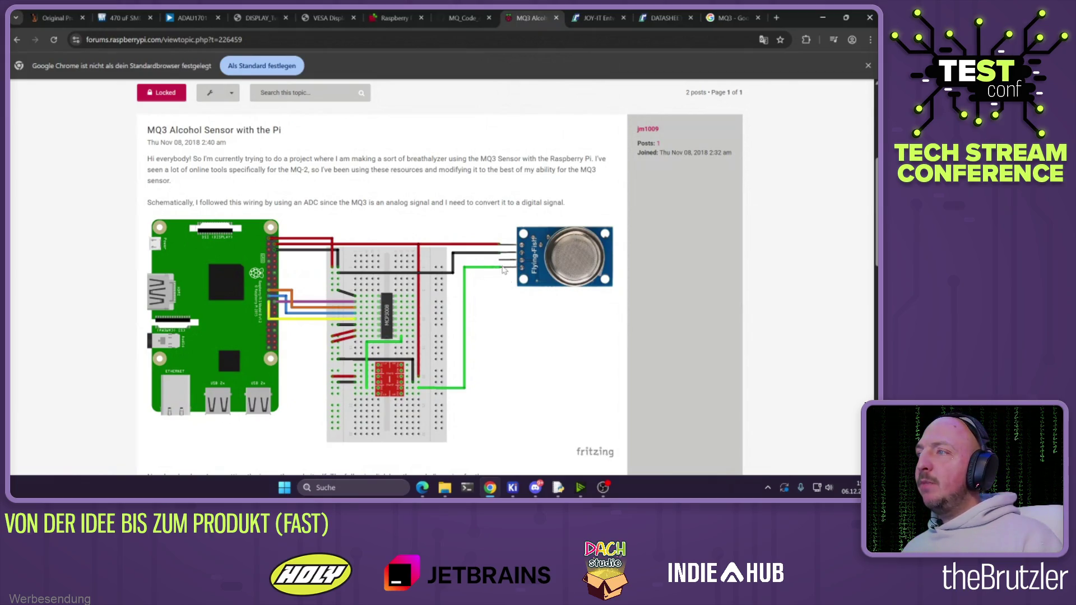
Read through mq.py, highlighting MQ_PIN and the analog-channel and 10 kilo ohm comments on lines 8-10
scroll(507, 275, "down", 2)
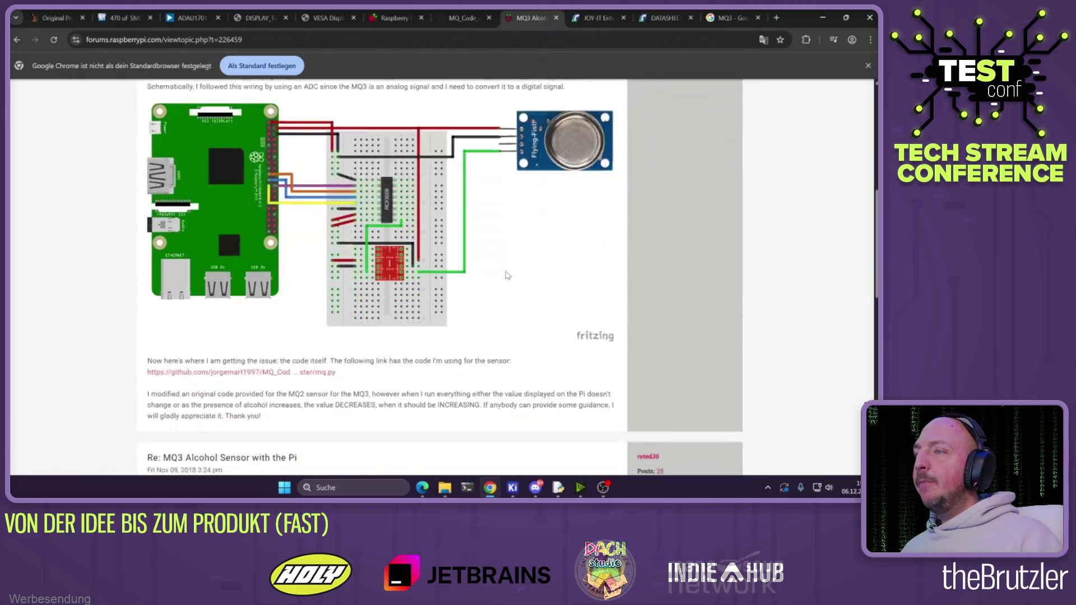
scroll(507, 275, "down", 2)
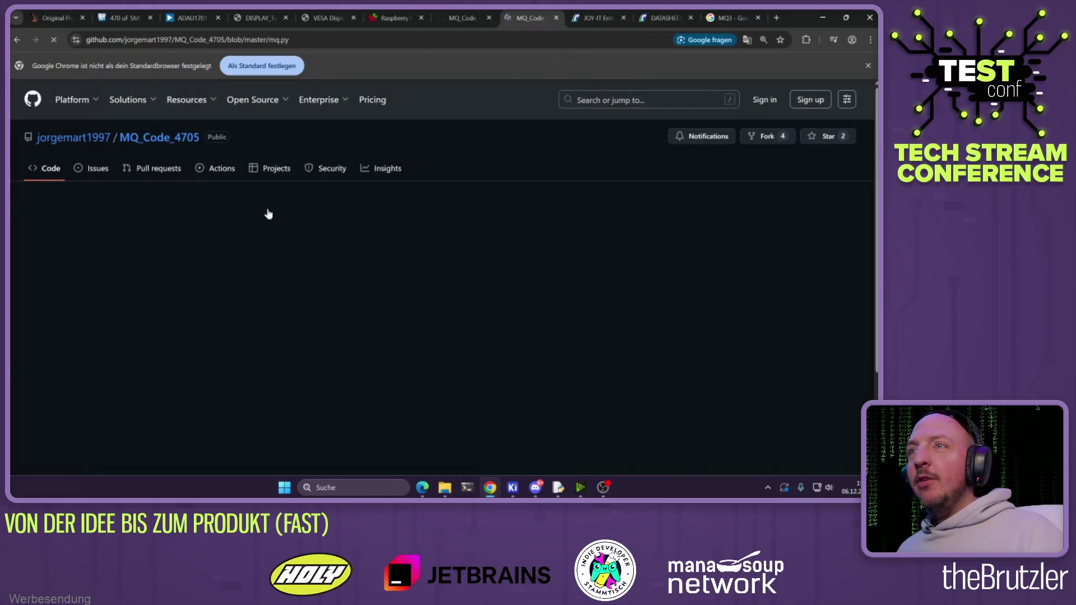
scroll(274, 244, "down", 3)
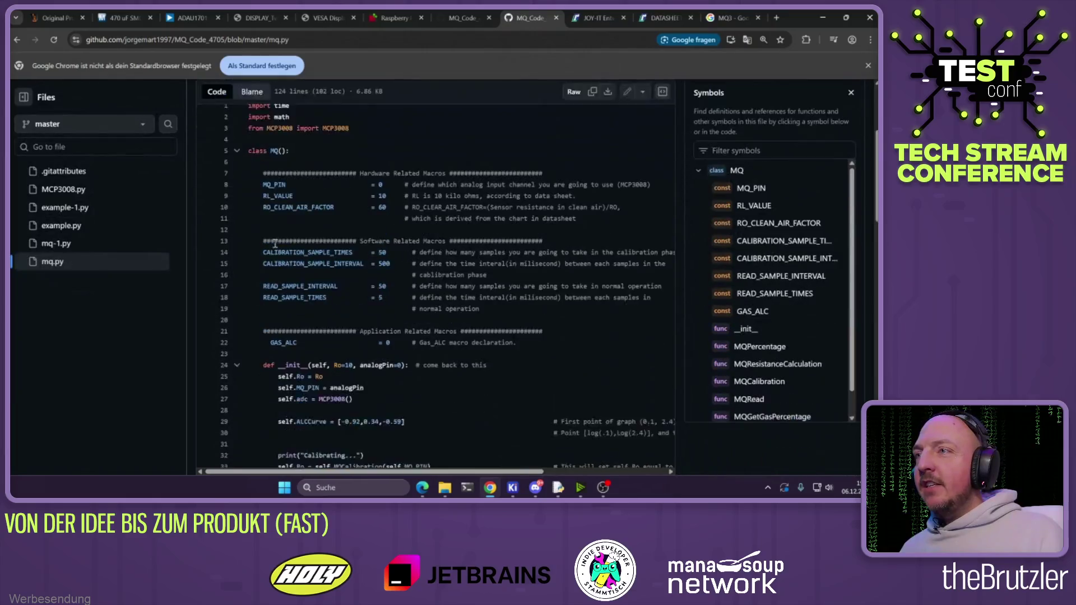
scroll(382, 222, "up", 2)
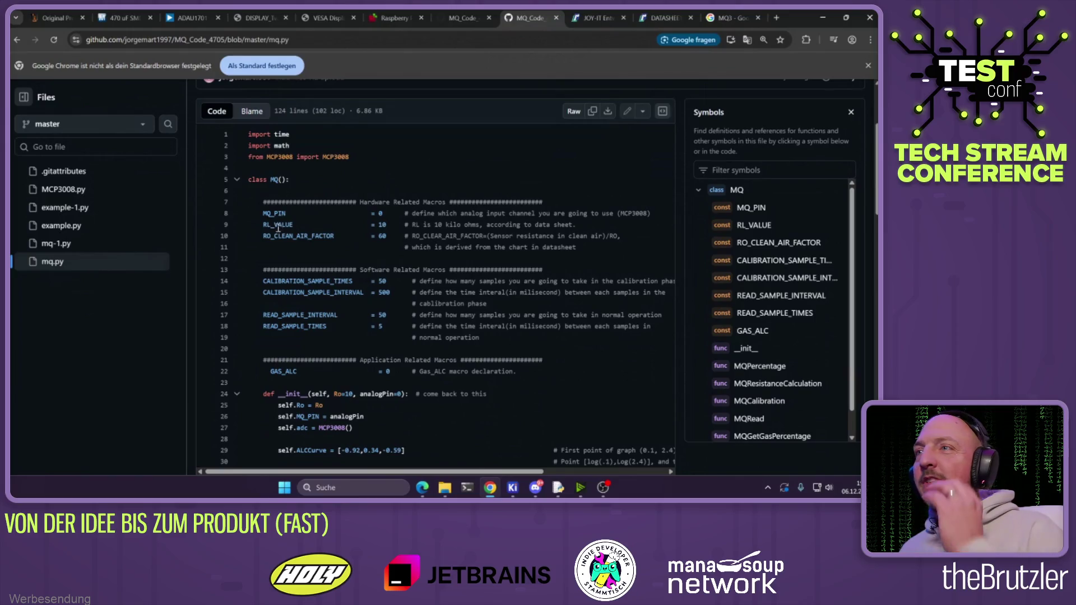
left_click_drag(267, 213, 286, 213)
left_click_drag(415, 212, 619, 211)
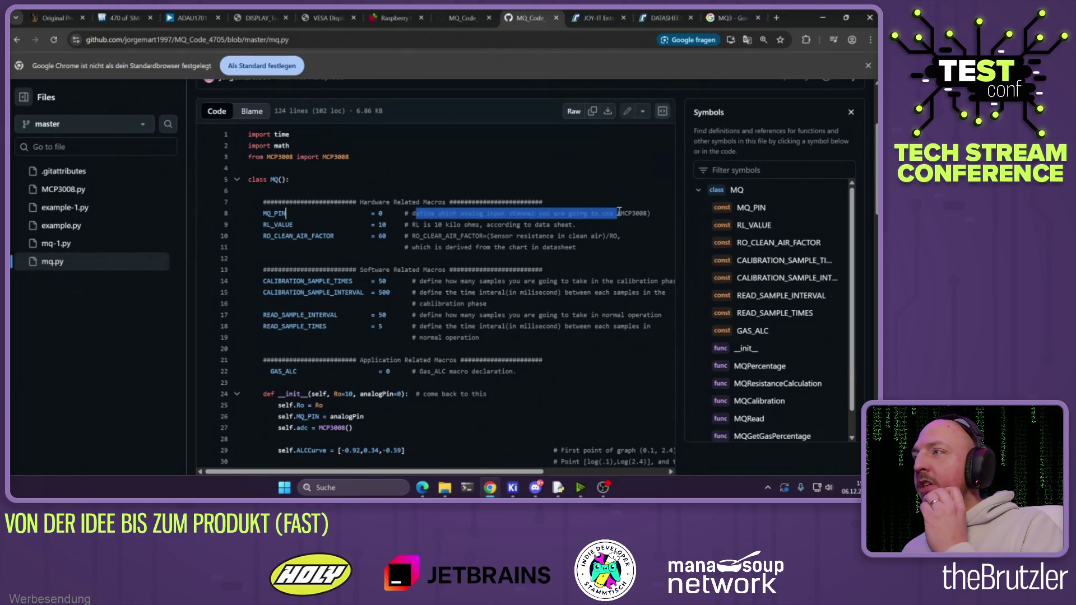
left_click(585, 224)
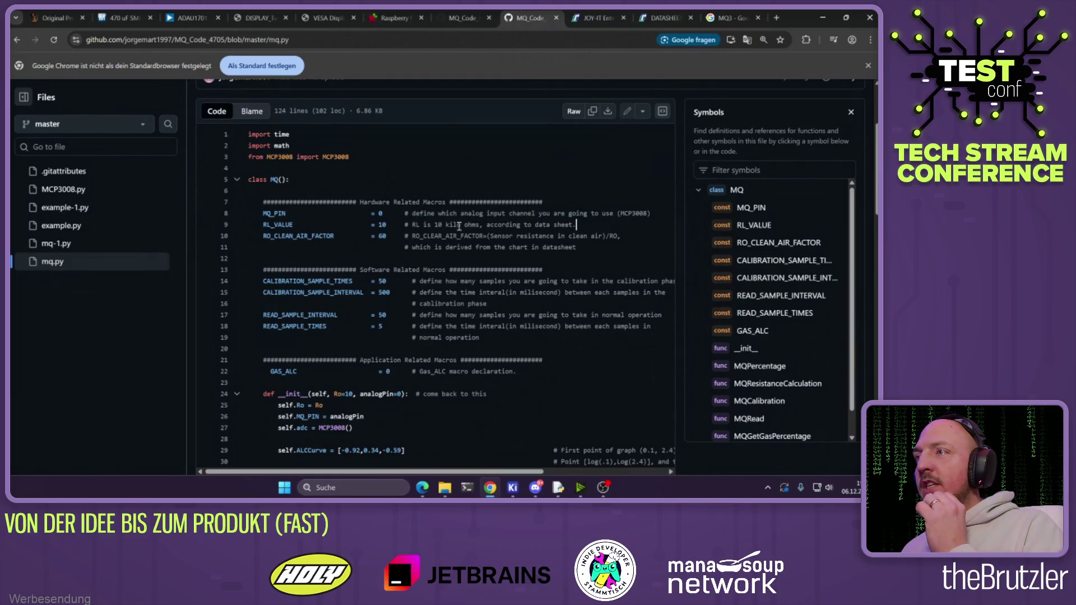
left_click_drag(415, 225, 472, 225)
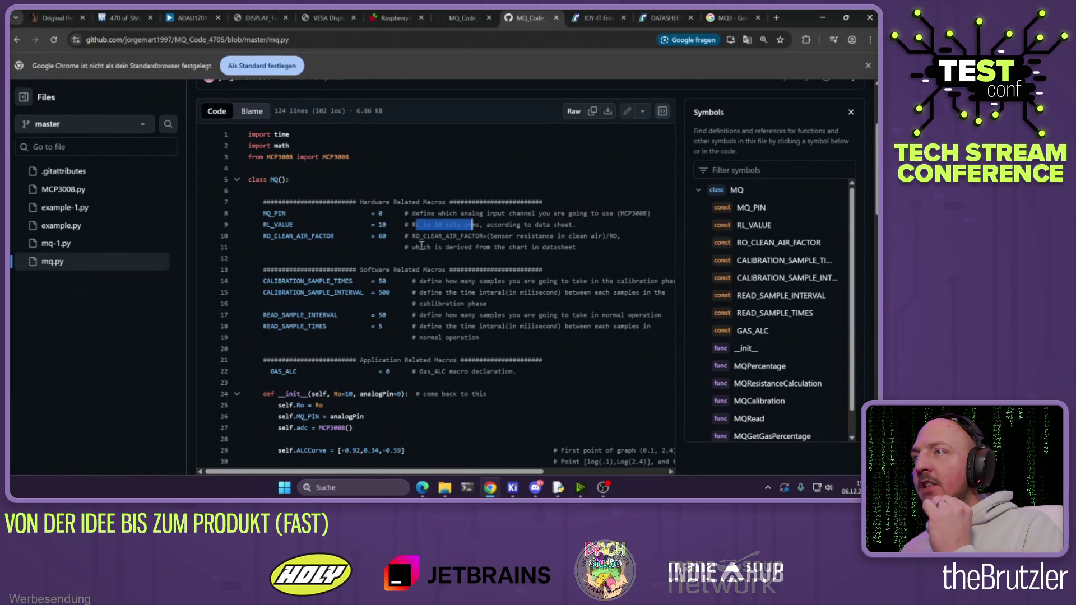
left_click(435, 235)
left_click_drag(436, 235, 465, 236)
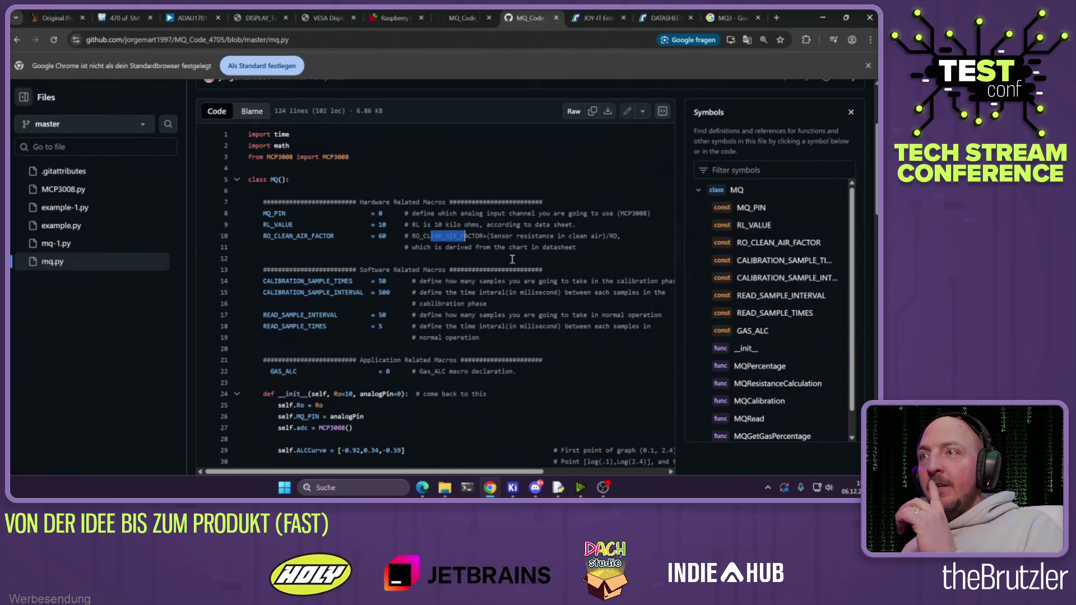
Select the 0 value assigned to GAS_ALC, then list all references to mq_pin
scroll(511, 259, "down", 1)
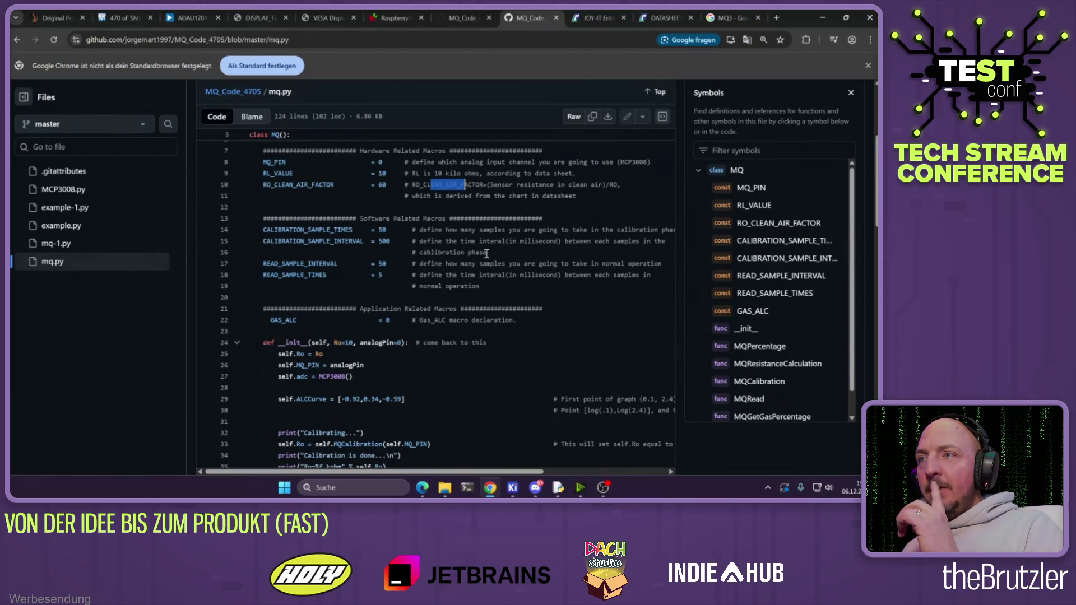
scroll(486, 253, "down", 1)
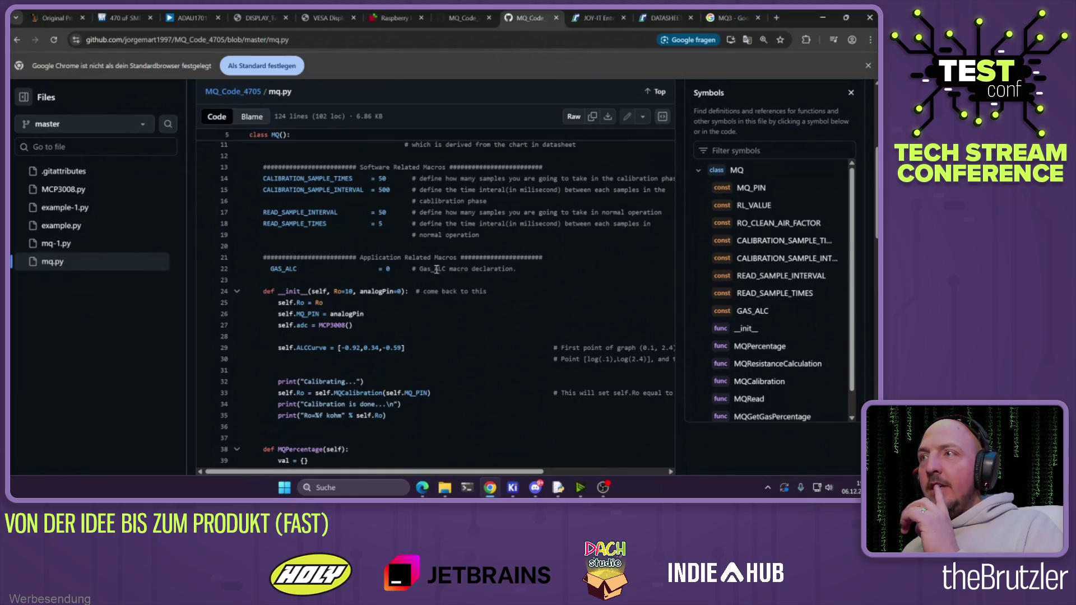
left_click_drag(385, 271, 397, 270)
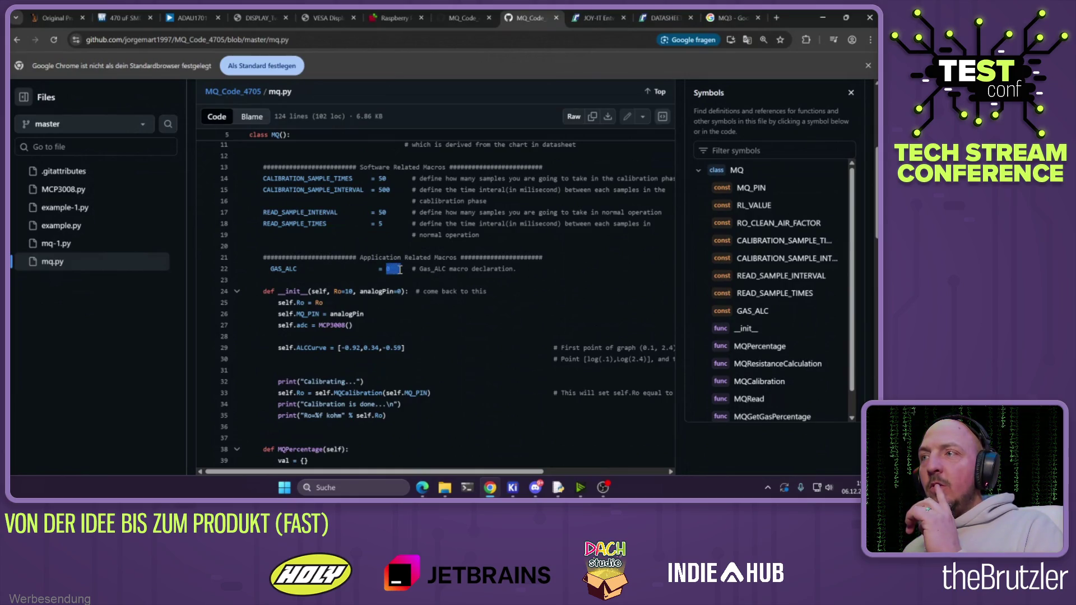
scroll(397, 276, "down", 4)
scroll(397, 276, "down", 4)
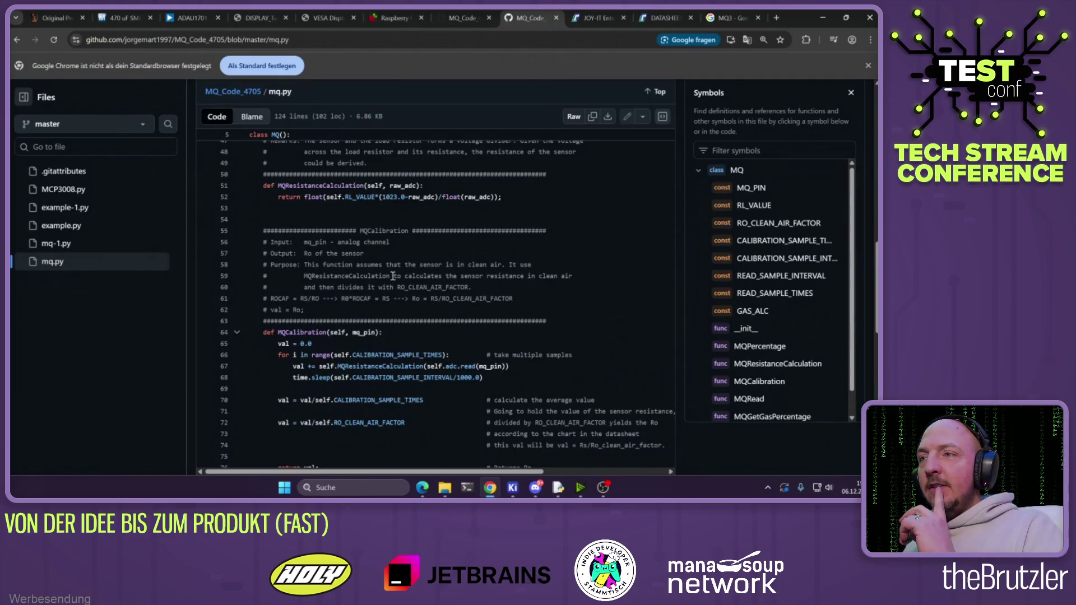
scroll(393, 276, "down", 1)
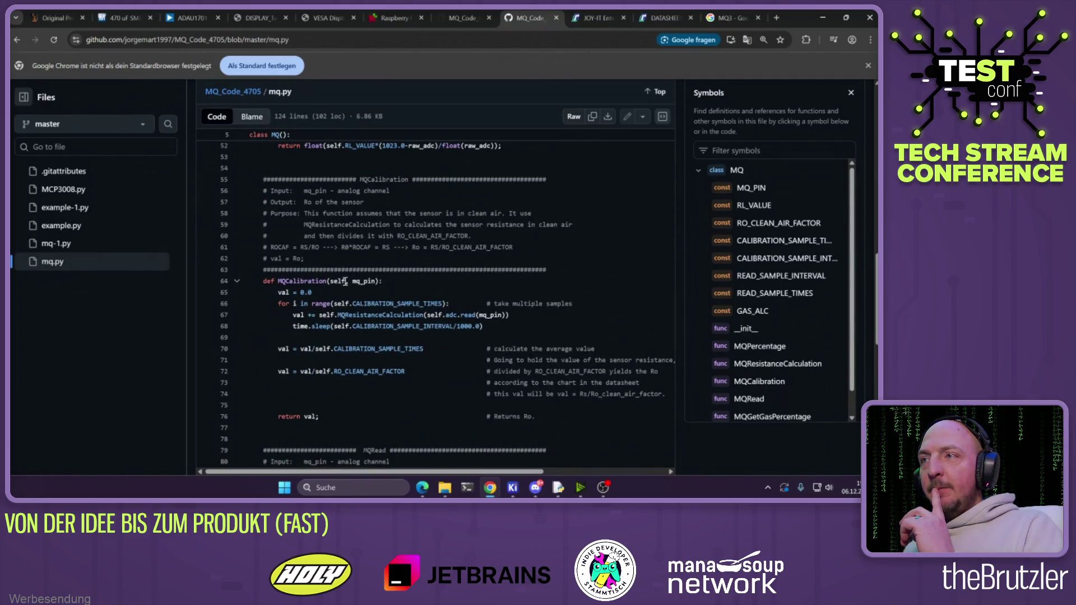
scroll(365, 280, "down", 4)
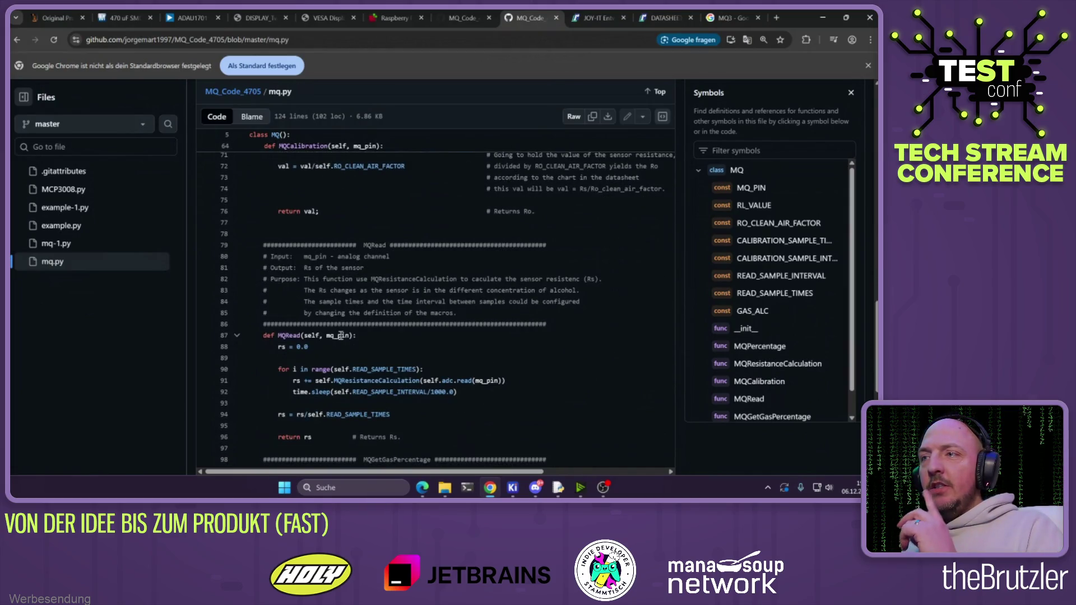
left_click(340, 335)
Scroll back to the top of mq.py and move on to the Raspberry Pi pinout tab
scroll(389, 330, "up", 15)
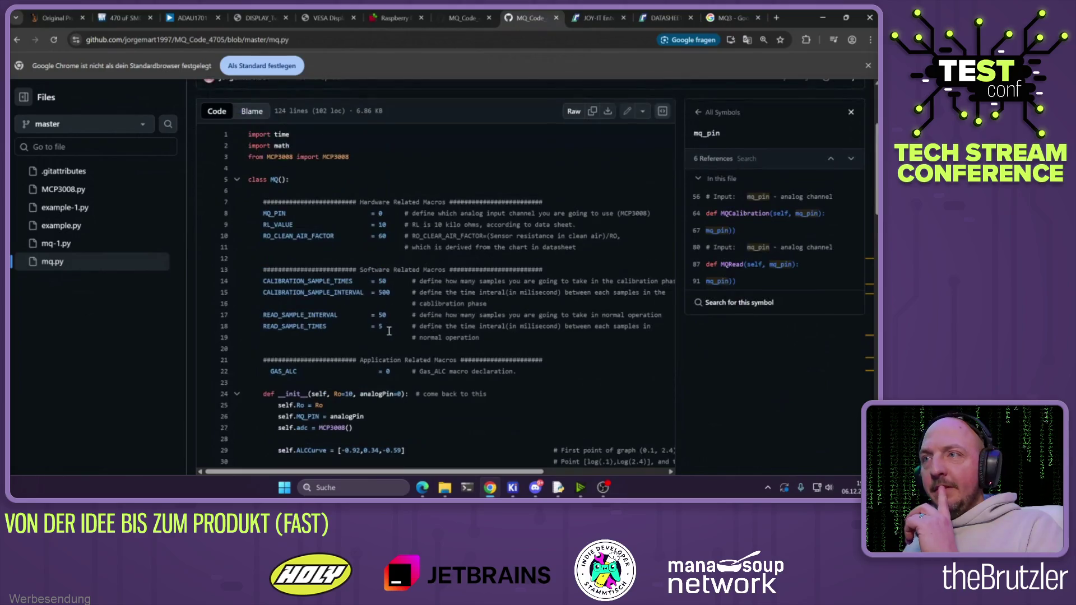
scroll(389, 330, "up", 1)
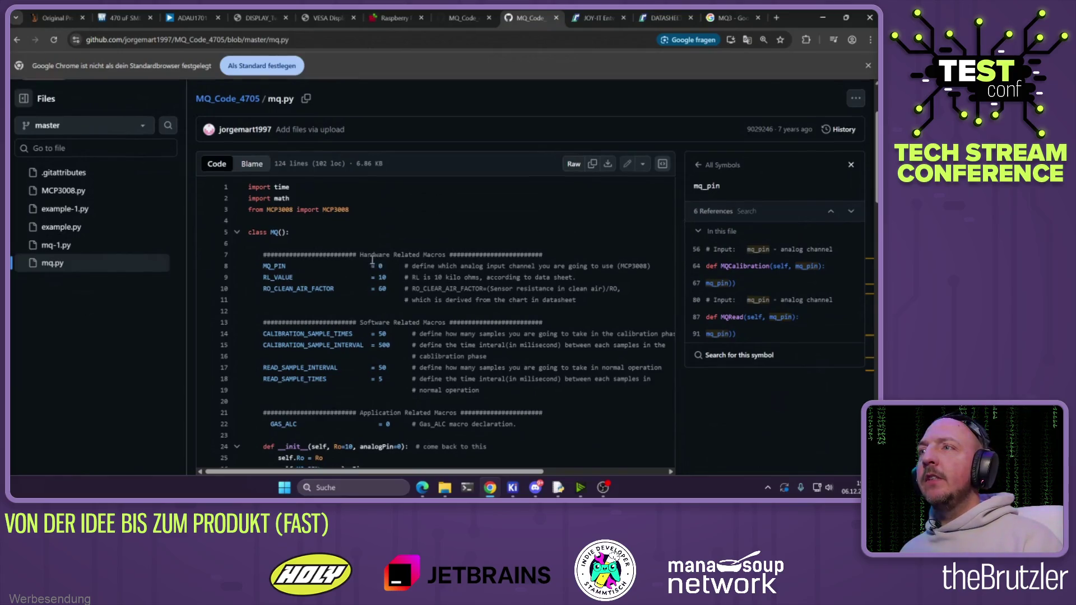
scroll(372, 263, "up", 2)
scroll(370, 264, "down", 2)
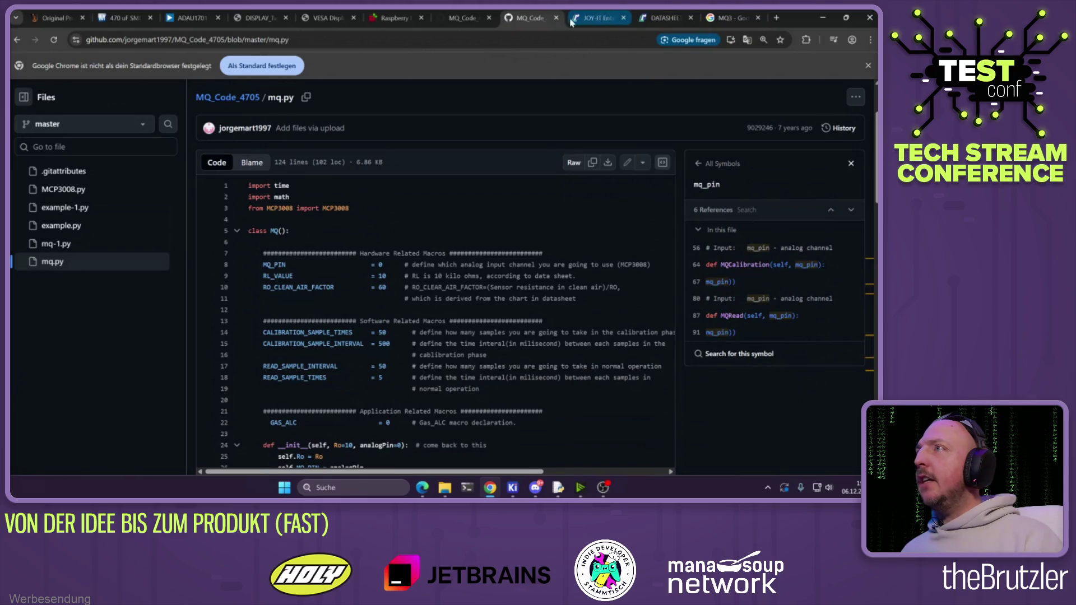
left_click(453, 17)
key("ctrl+shift+Tab")
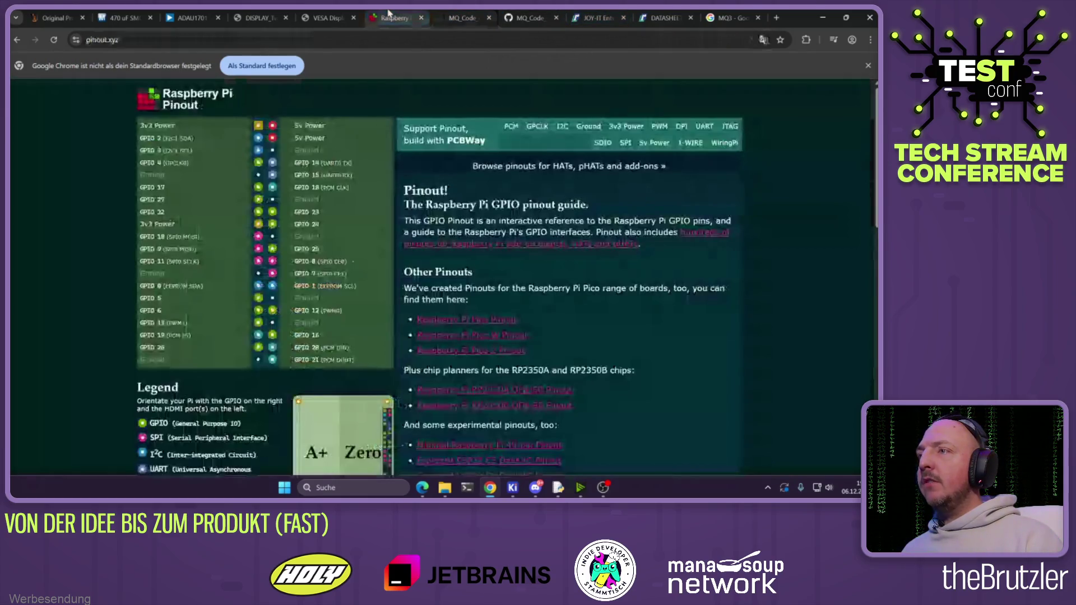
Switch to the mq.py tab, then go back to the MQ3 alcohol sensor forum thread
left_click(537, 12)
key("alt+Left")
scroll(396, 278, "up", 2)
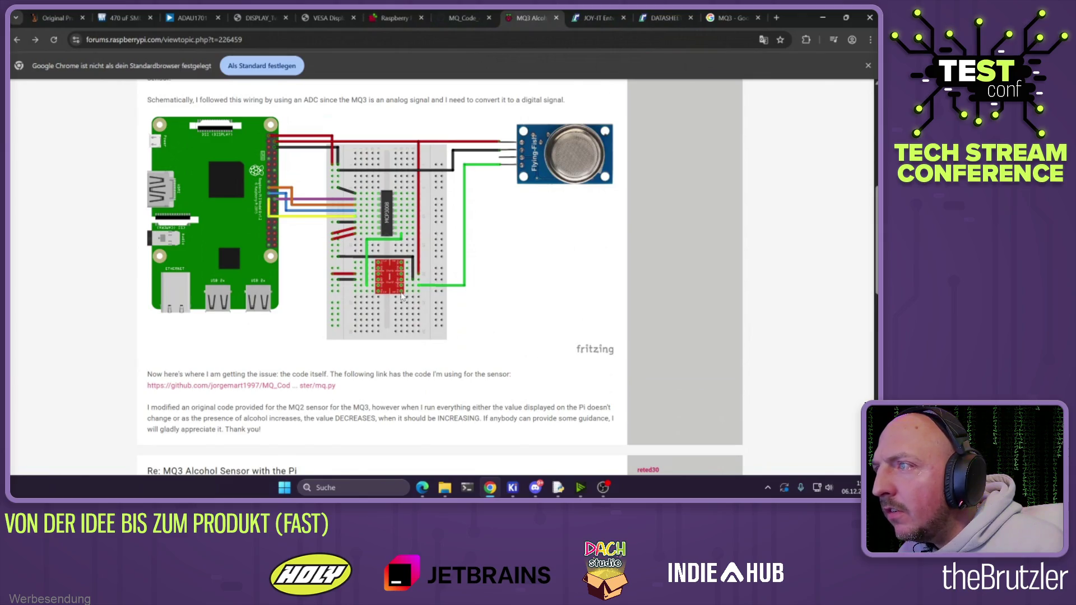
scroll(386, 293, "down", 3)
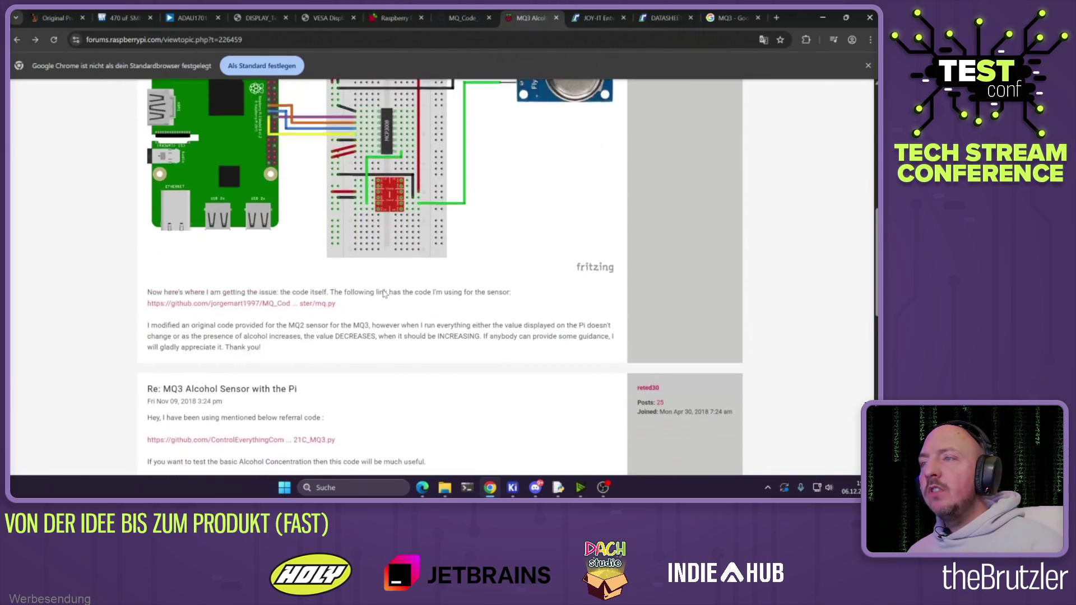
Open the reply's linked ADC121C_MQ3 example code, then return to the forum thread
left_click(244, 369)
scroll(320, 292, "down", 2)
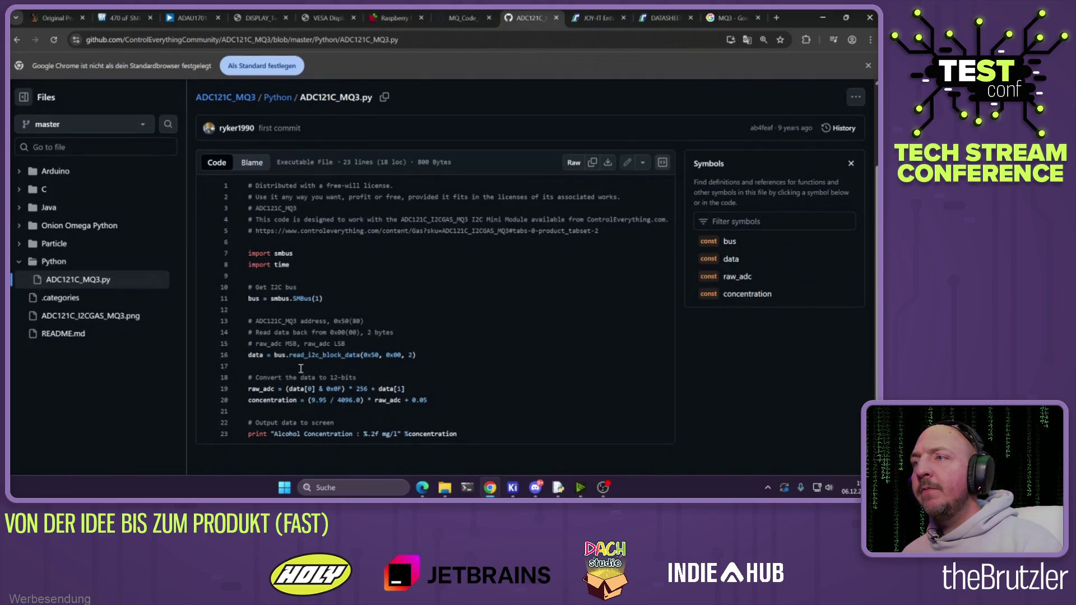
scroll(291, 367, "up", 2)
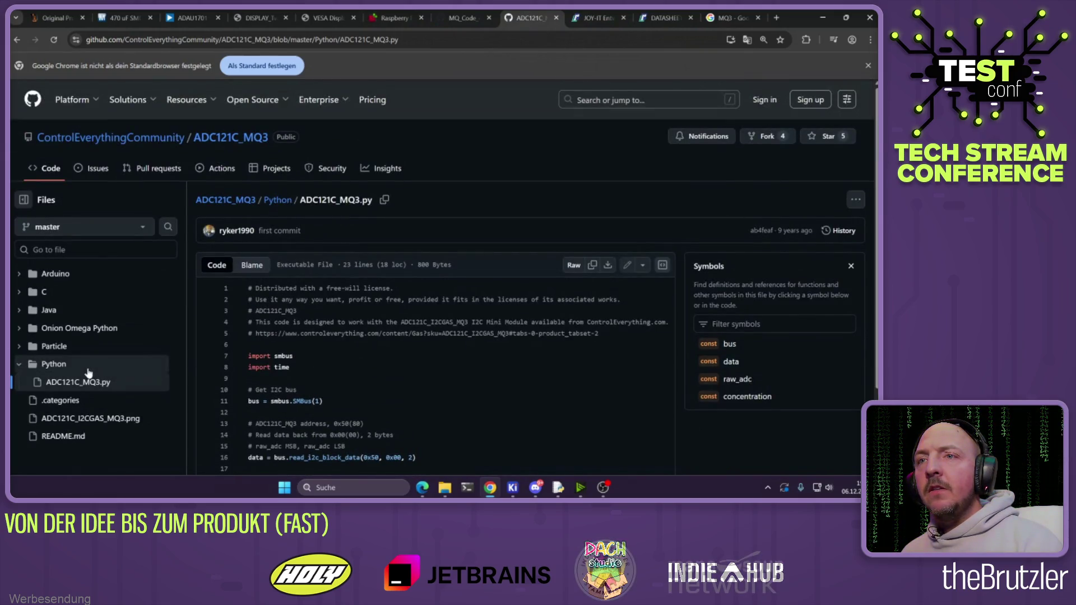
key("alt+Left")
scroll(357, 282, "up", 3)
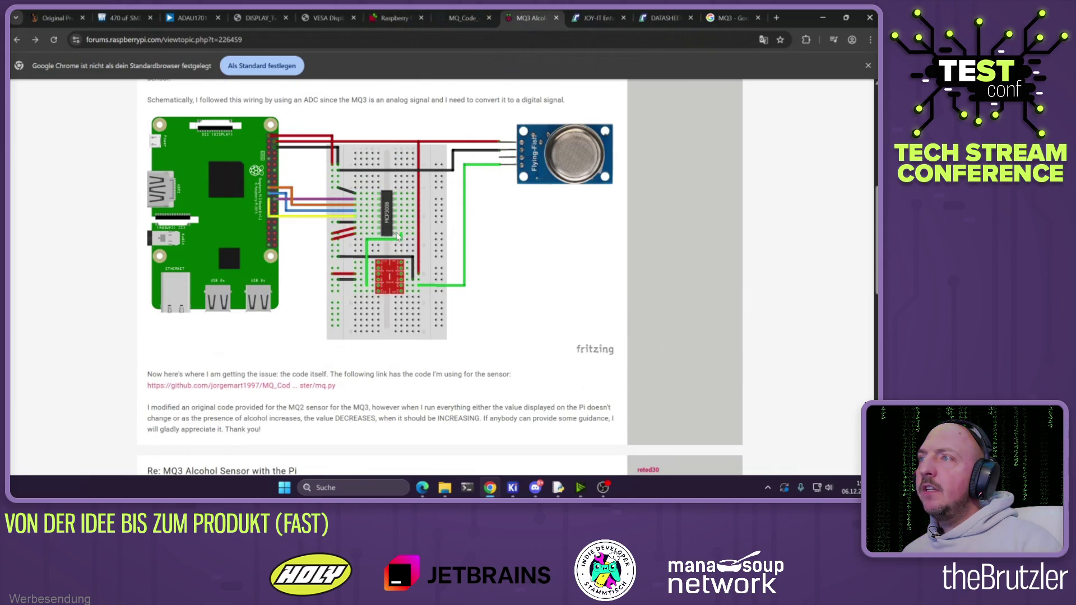
Look at the MQ3 PDF datasheet and Reichelt MQ-3 product page, then bring KiCad forward
left_click(653, 18)
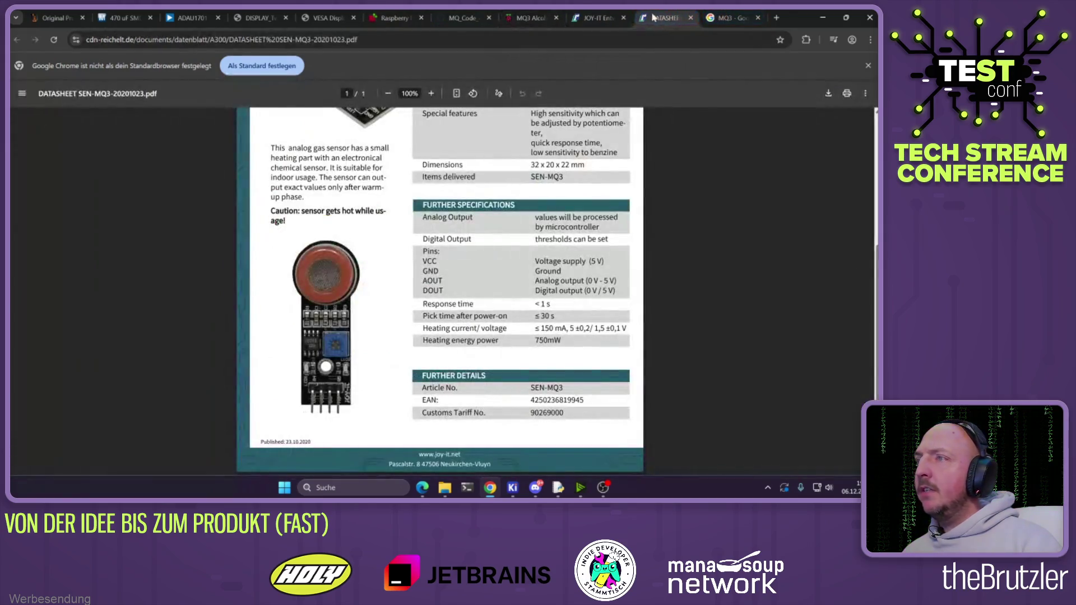
left_click(595, 18)
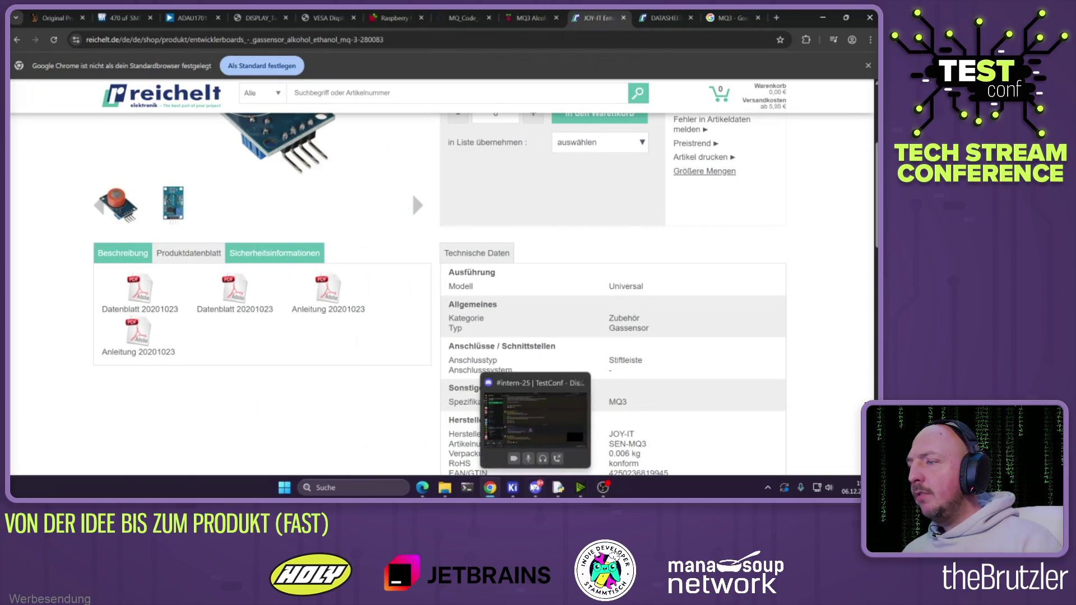
mouse_move(512, 487)
left_click(533, 394)
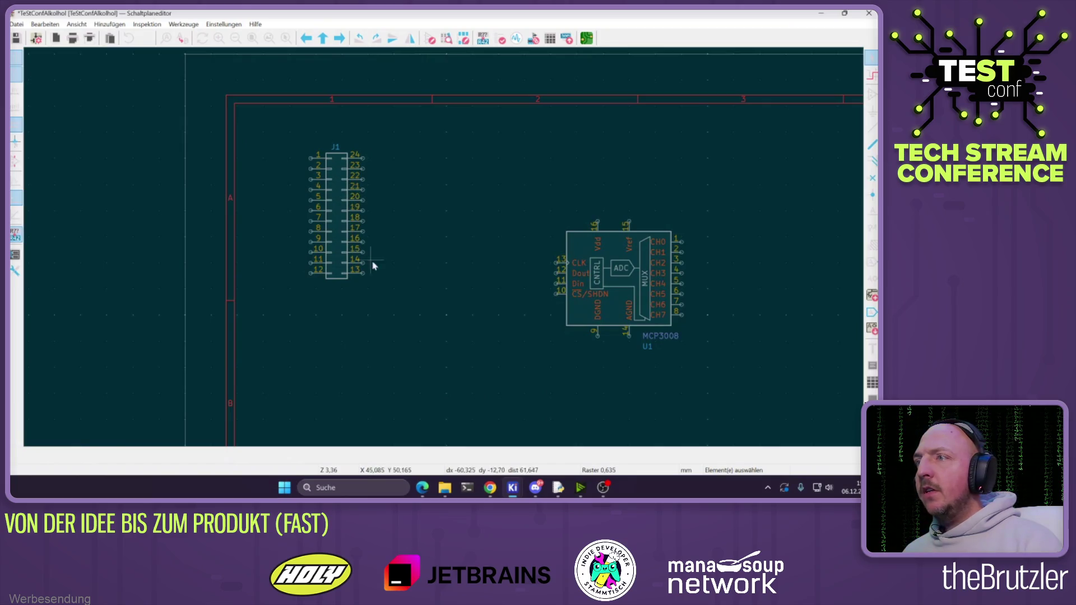
scroll(681, 314, "up", 2)
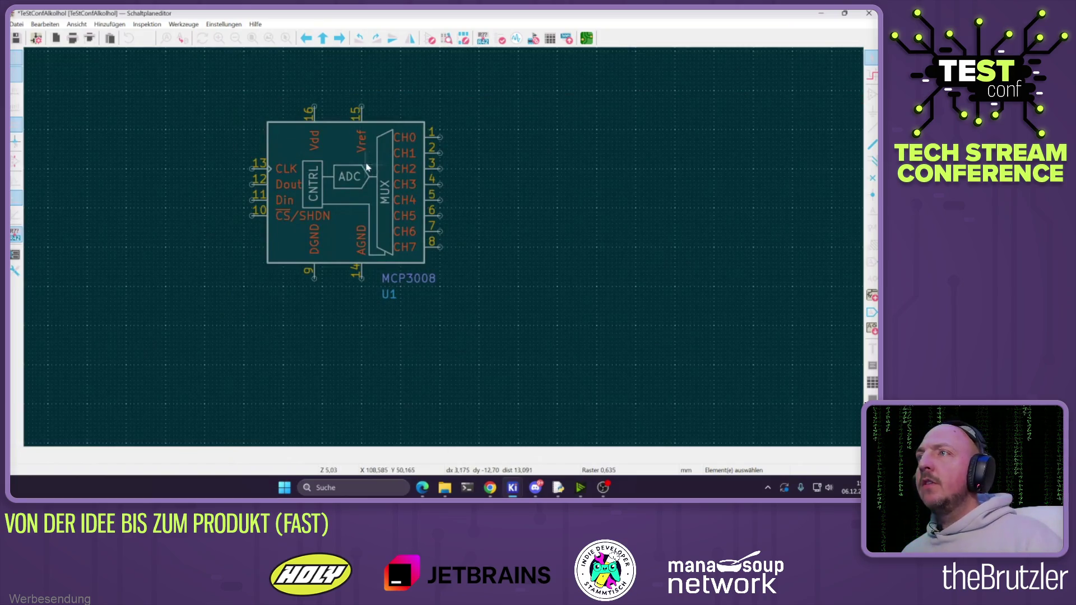
Alternate between the MQ3 forum thread and the KiCad schematic, ending on the forum's wiring diagram
left_click(490, 488)
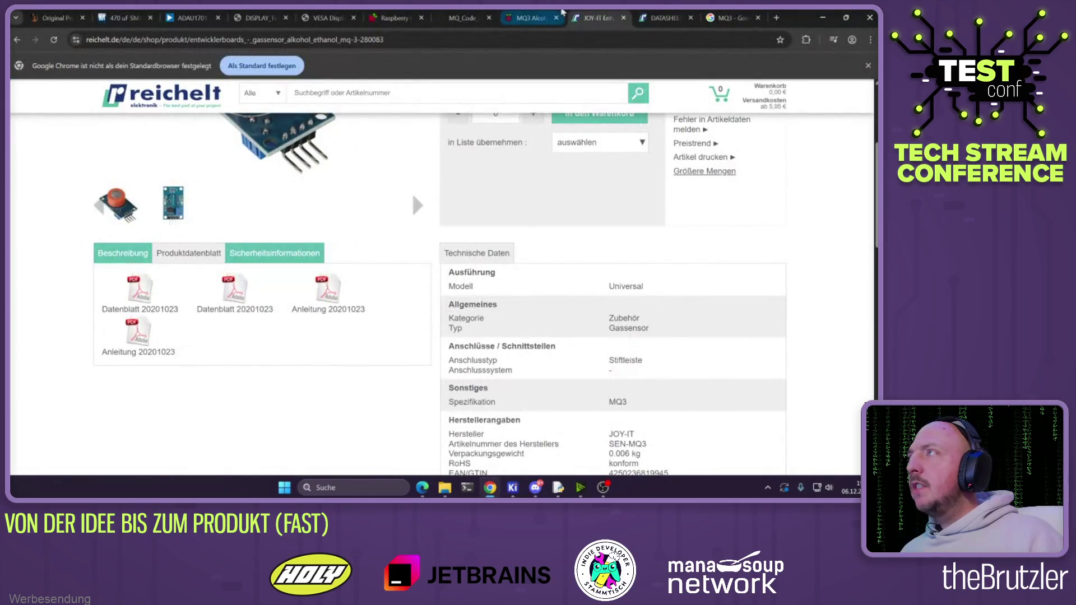
left_click(529, 17)
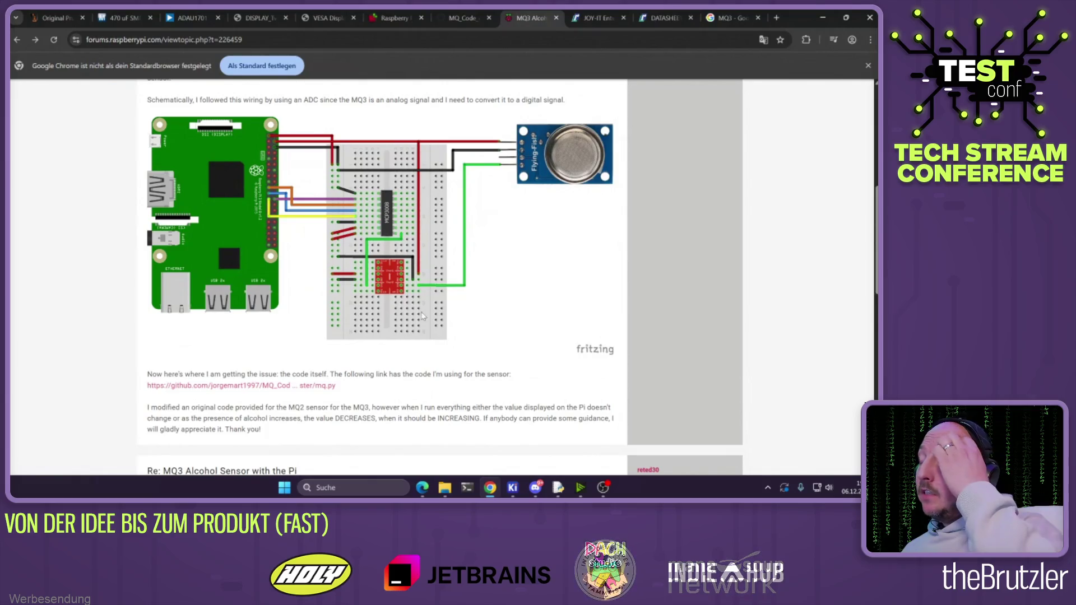
mouse_move(512, 482)
left_click(568, 436)
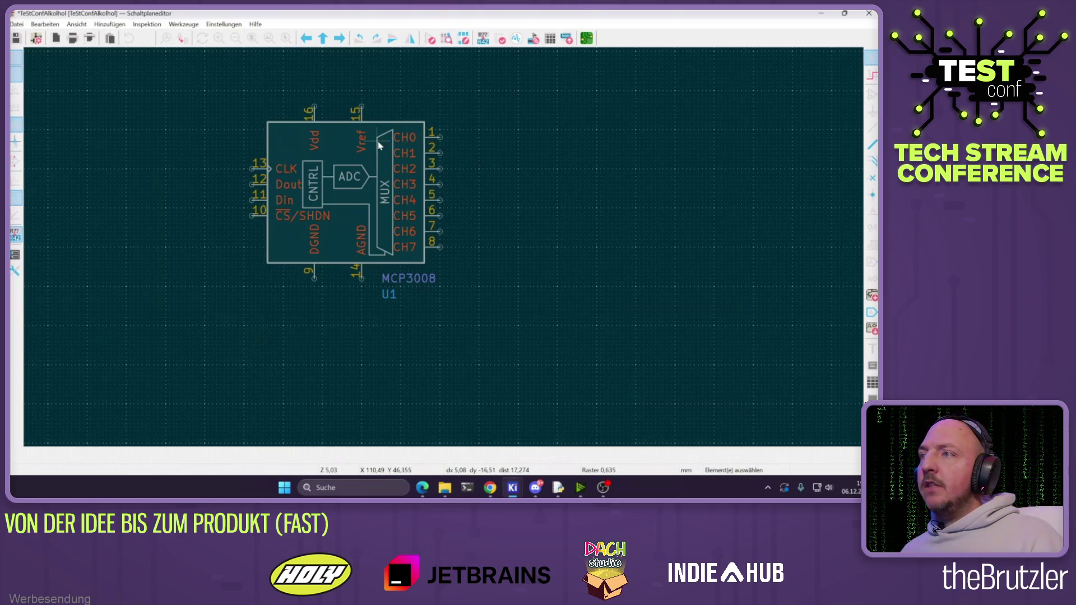
scroll(444, 245, "down", 3)
scroll(398, 259, "up", 3)
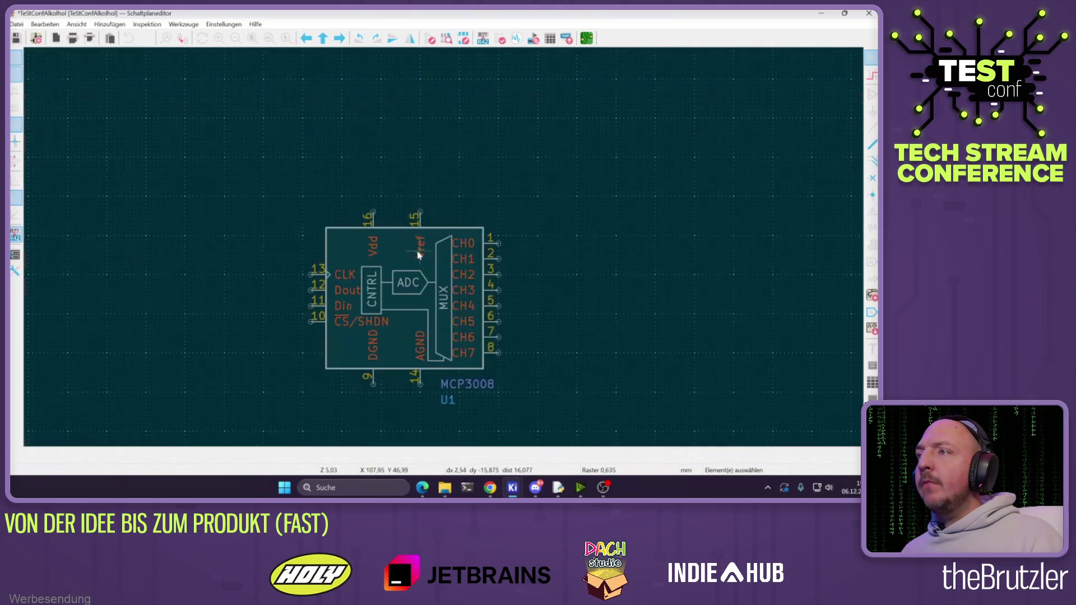
scroll(397, 260, "down", 3)
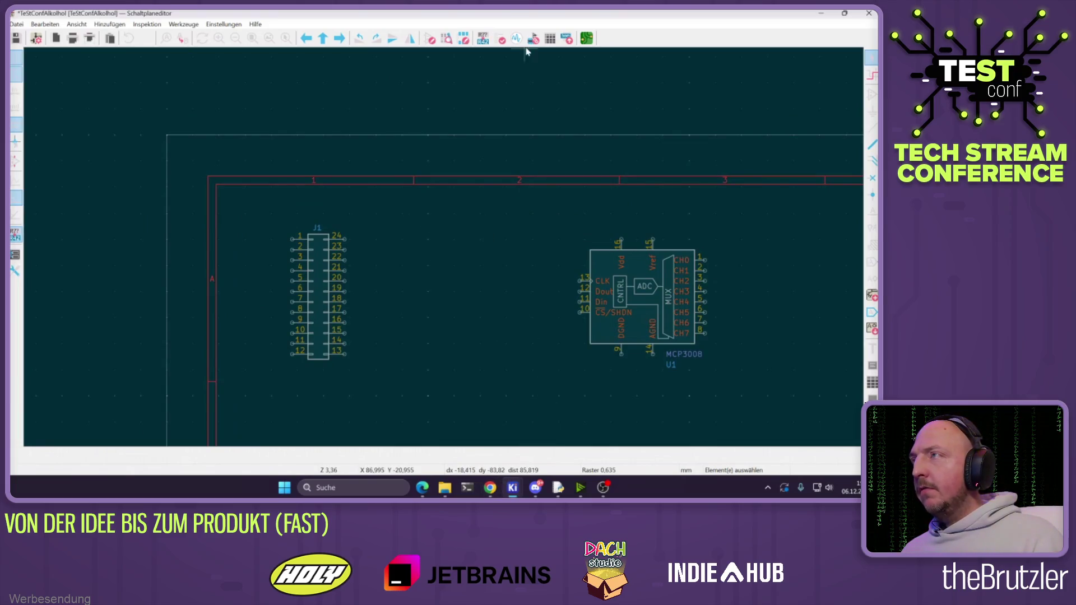
left_click(490, 487)
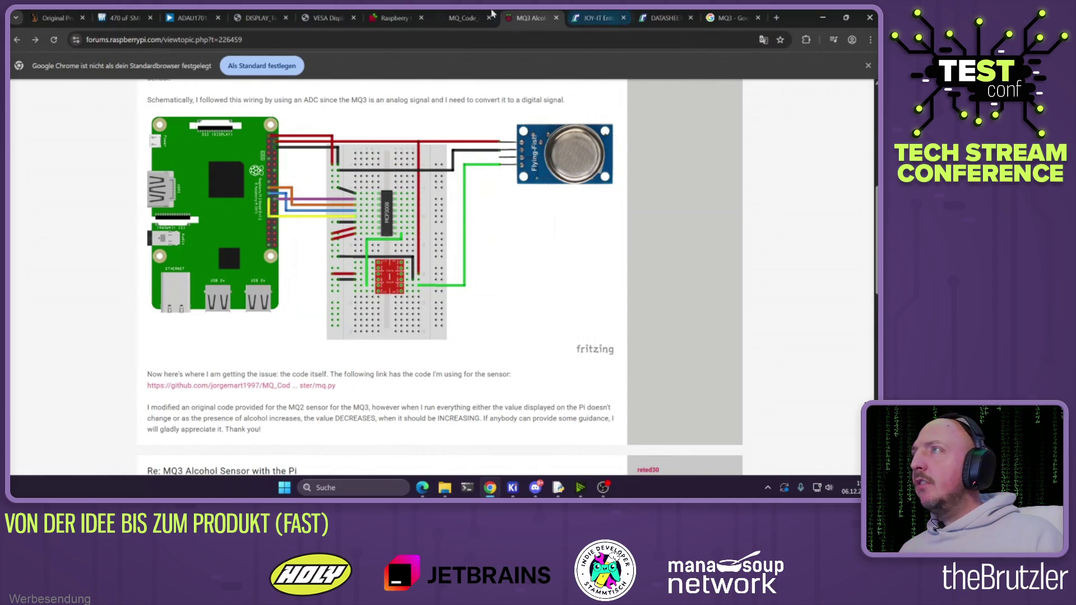
Flip between the MQ3 forum wiring diagram and pinout.xyz tabs, then minimize Chrome
left_click(392, 17)
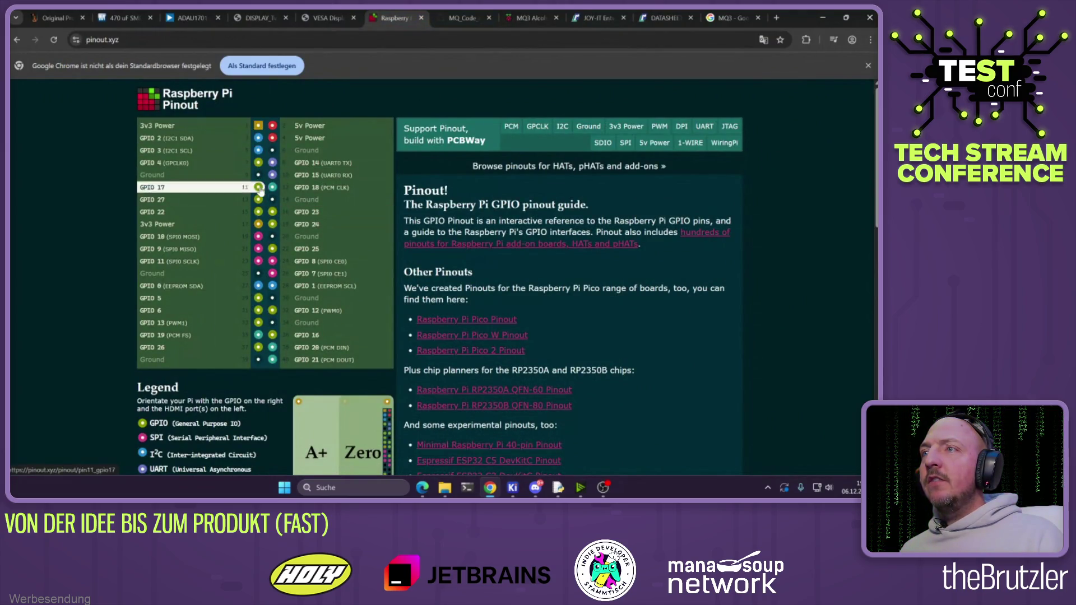
left_click(529, 17)
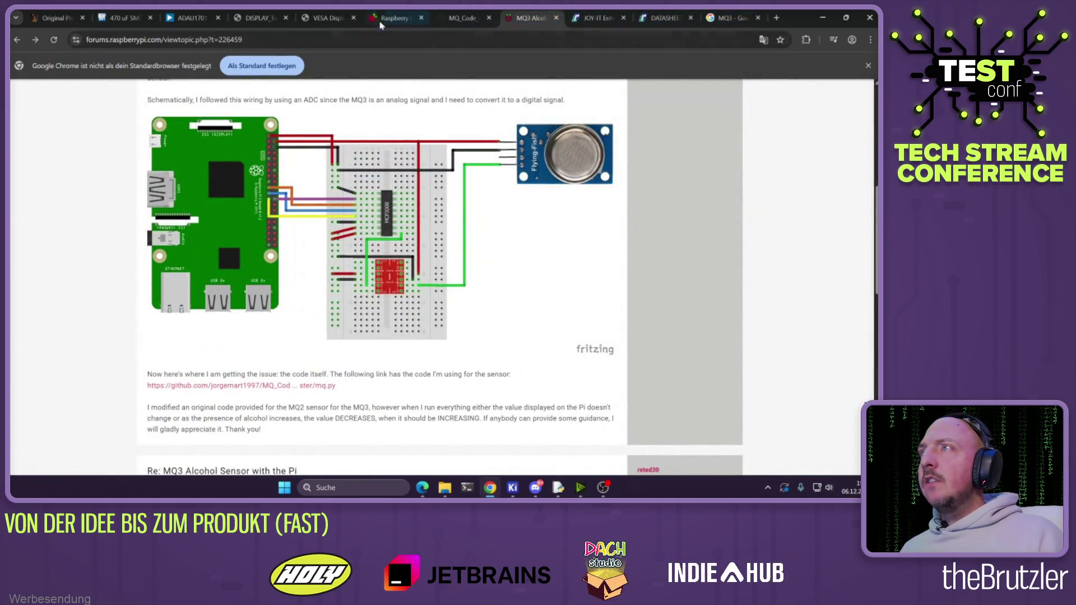
left_click(395, 18)
left_click(563, 14)
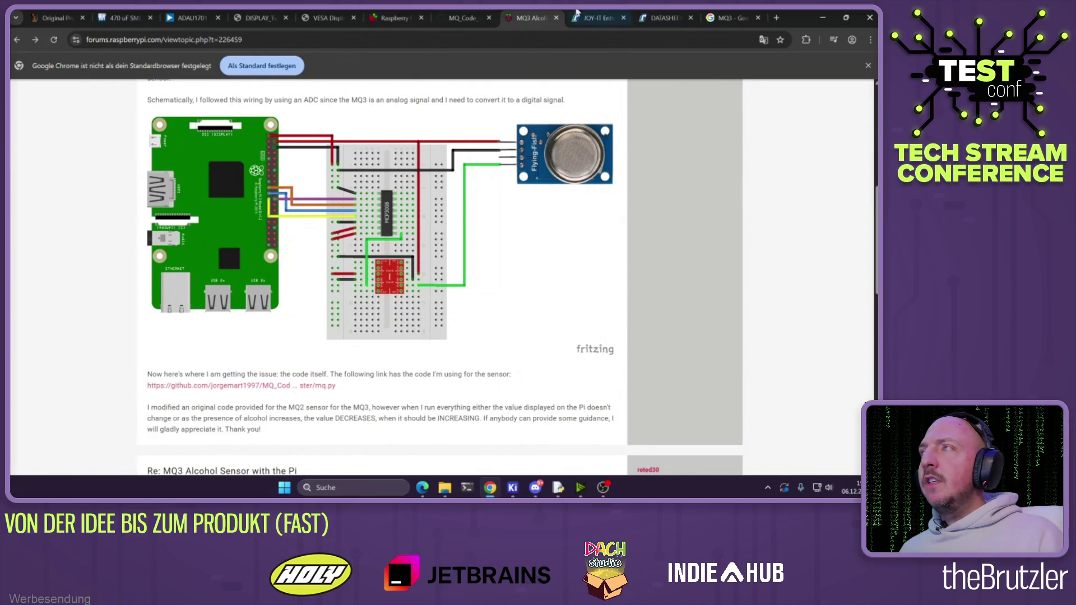
left_click(395, 18)
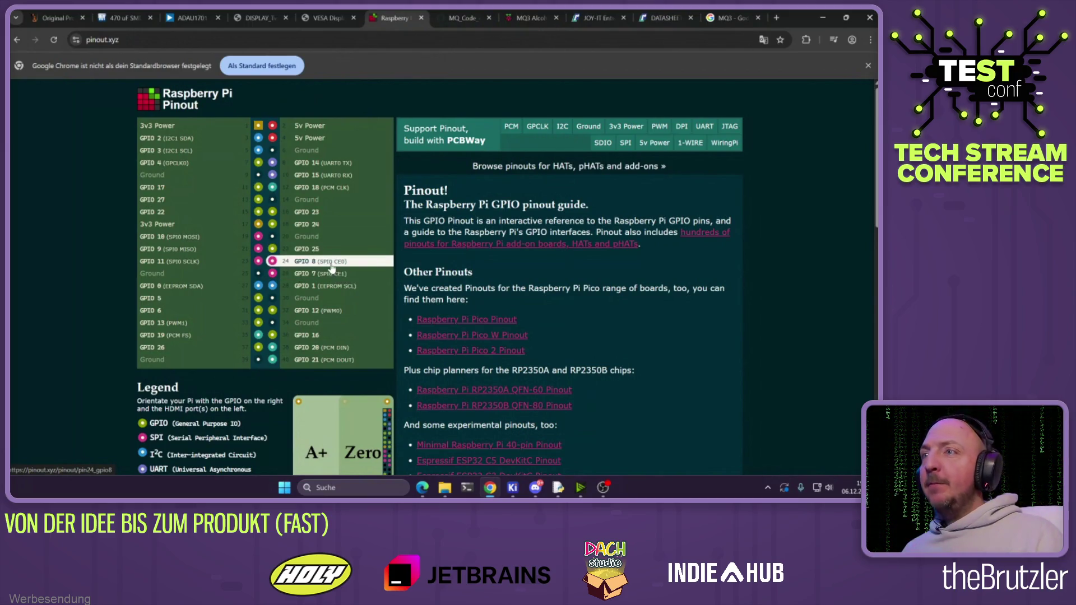
left_click(822, 17)
scroll(362, 347, "up", 2)
Re-drop J1, then add a Conn_02x12_Odd_Even header, J2, to the sheet
key("g")
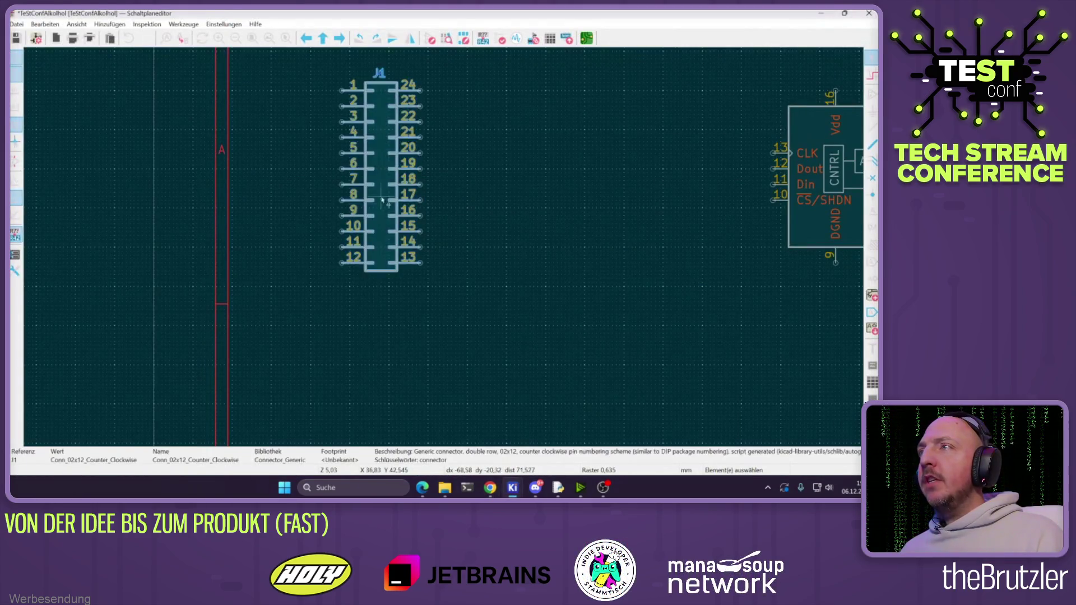
left_click(369, 171)
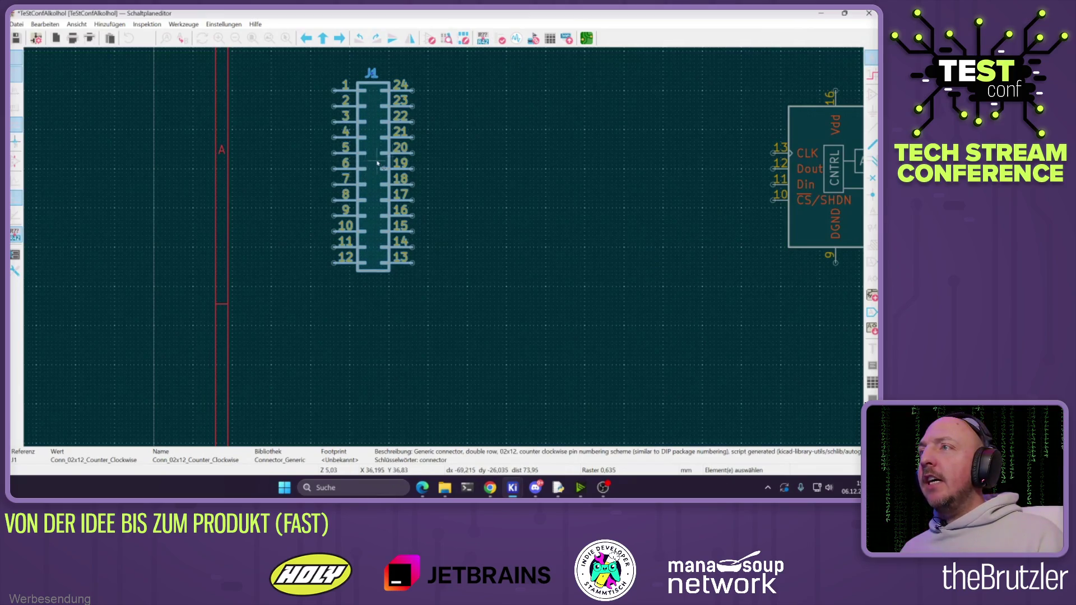
scroll(485, 144, "down", 2)
left_click(872, 95)
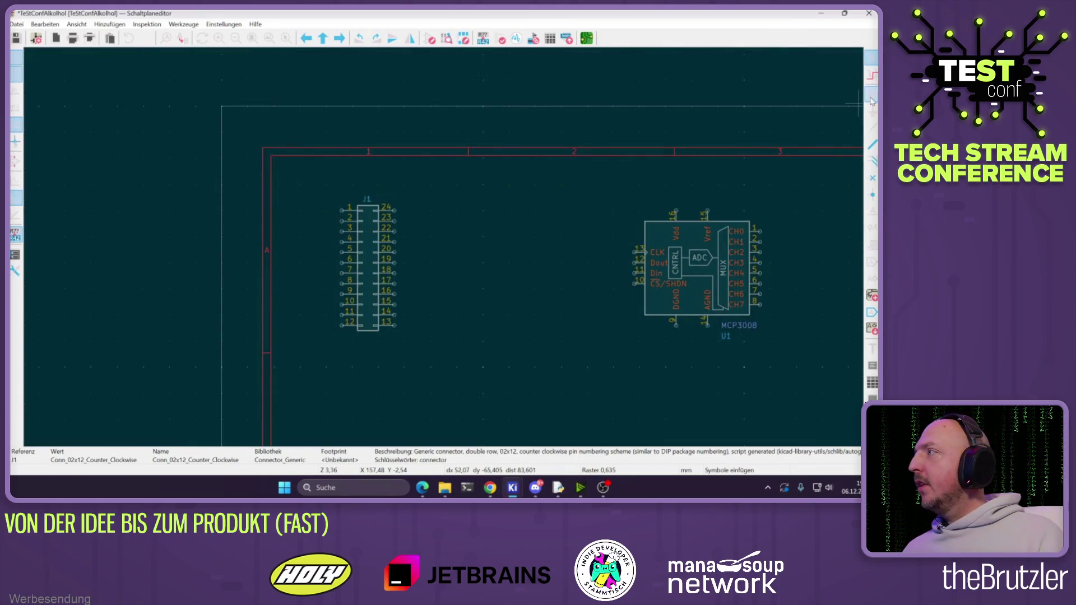
left_click(359, 256)
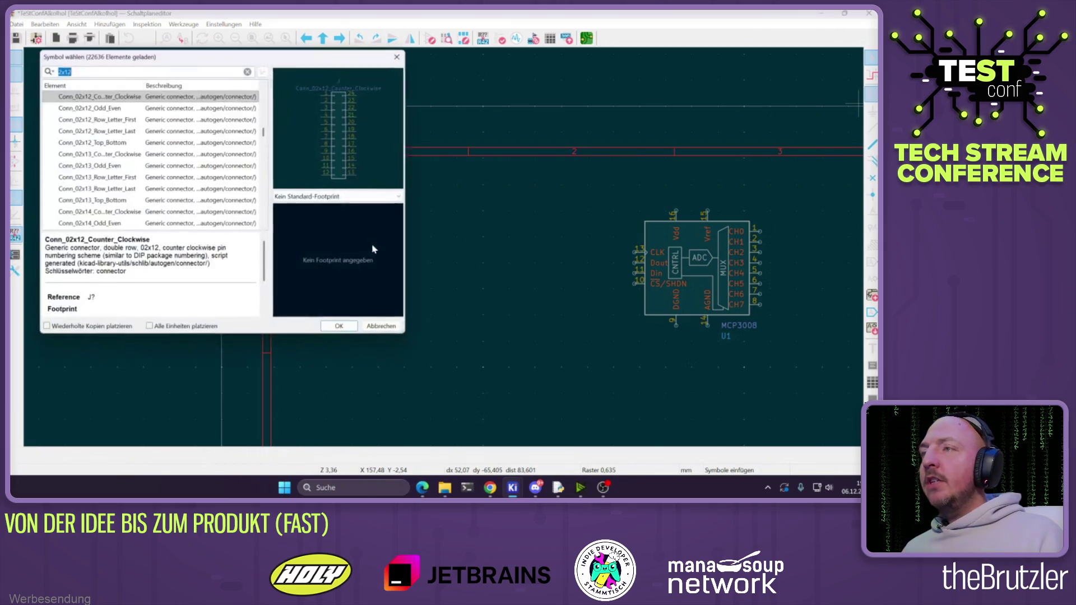
left_click(93, 71)
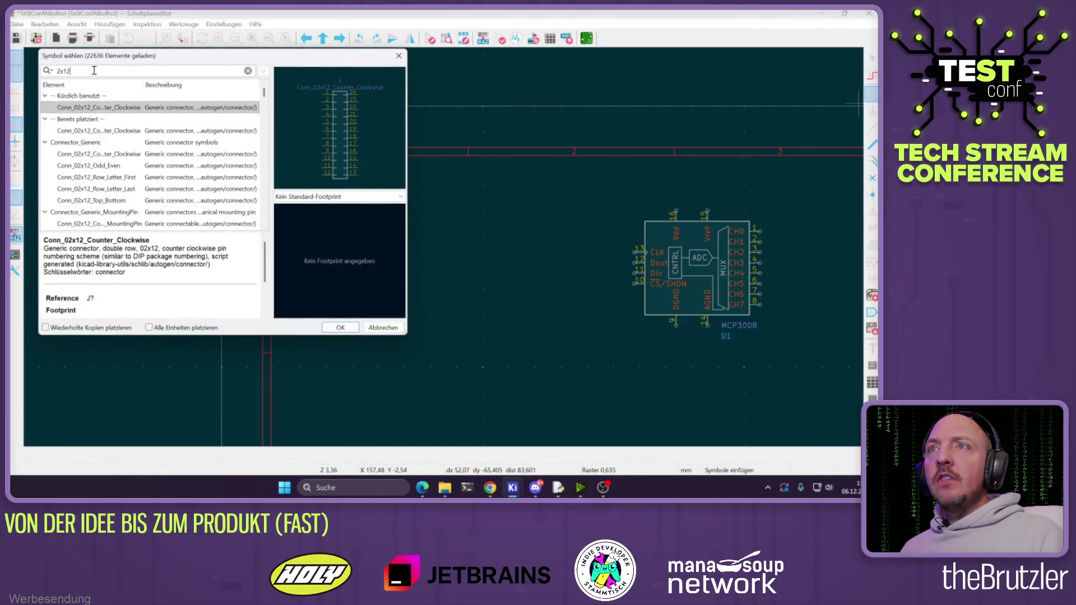
left_click(89, 165)
double_click(89, 166)
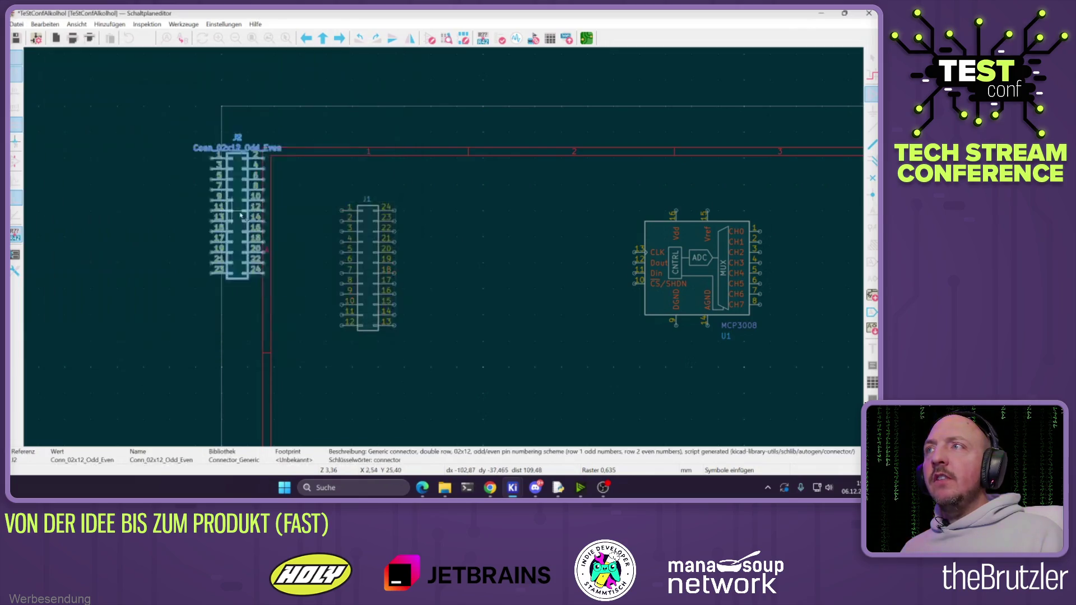
left_click(460, 282)
Delete J1, move J2 into its spot and shift the MCP3008 fully into view
left_click(384, 291)
key("Delete")
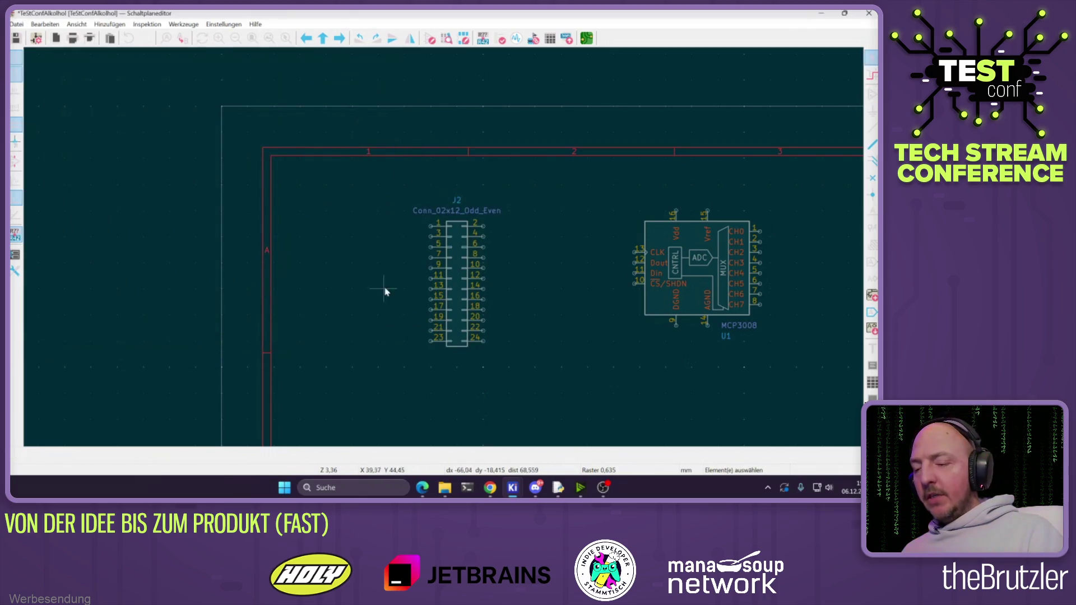
left_click_drag(422, 291, 354, 280)
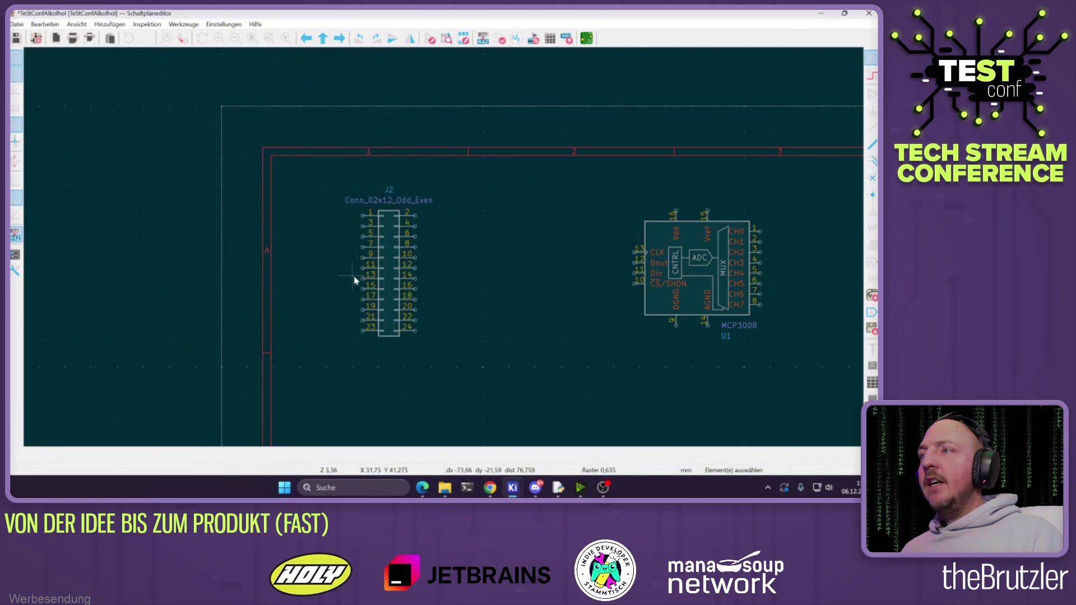
scroll(432, 263, "up", 2)
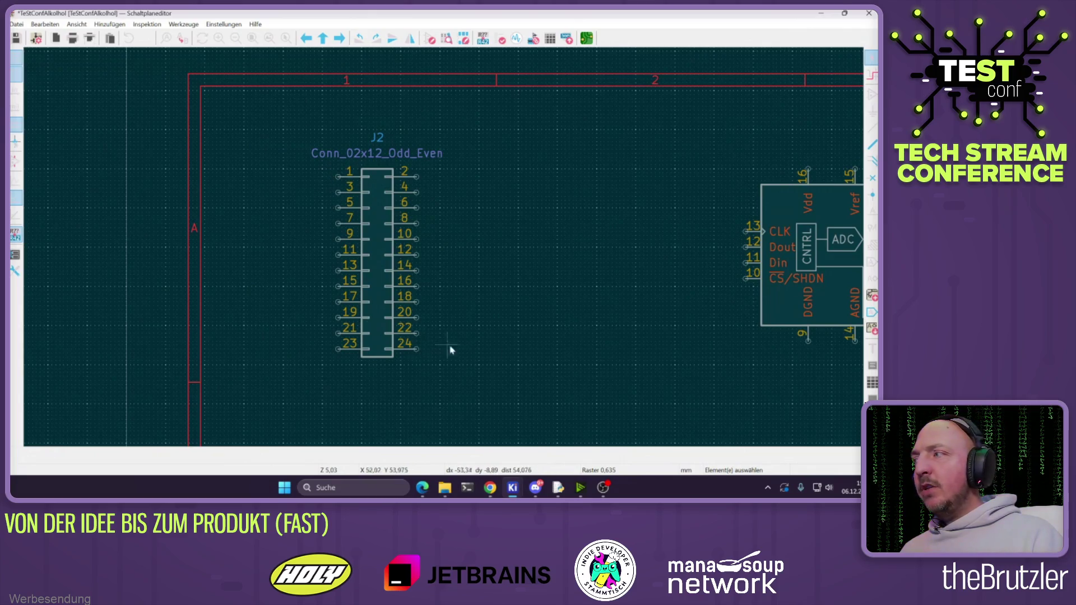
left_click_drag(815, 271, 728, 334)
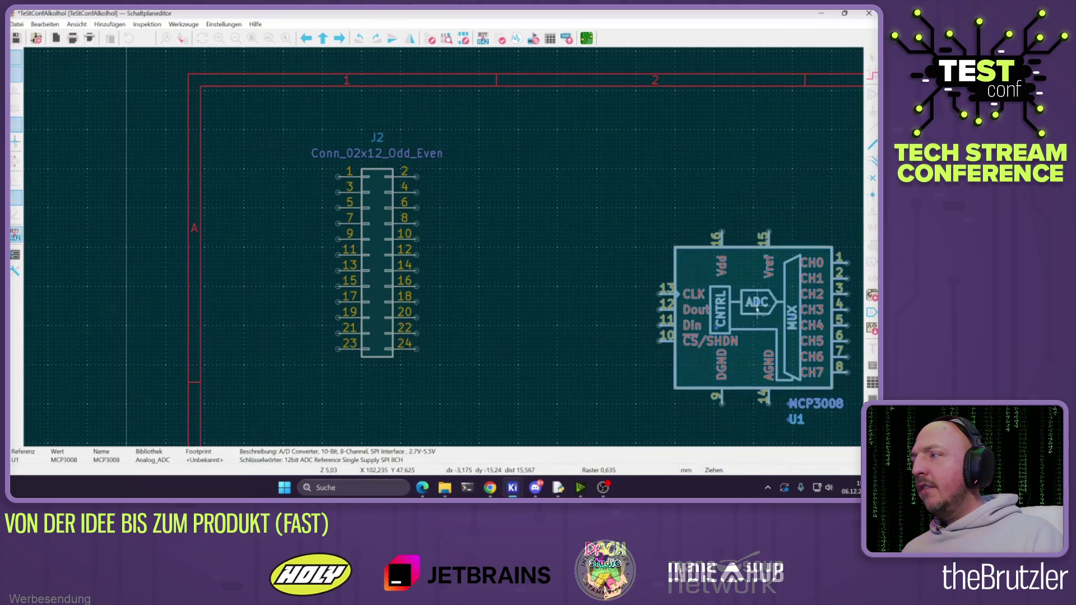
left_click(512, 331)
left_click(489, 487)
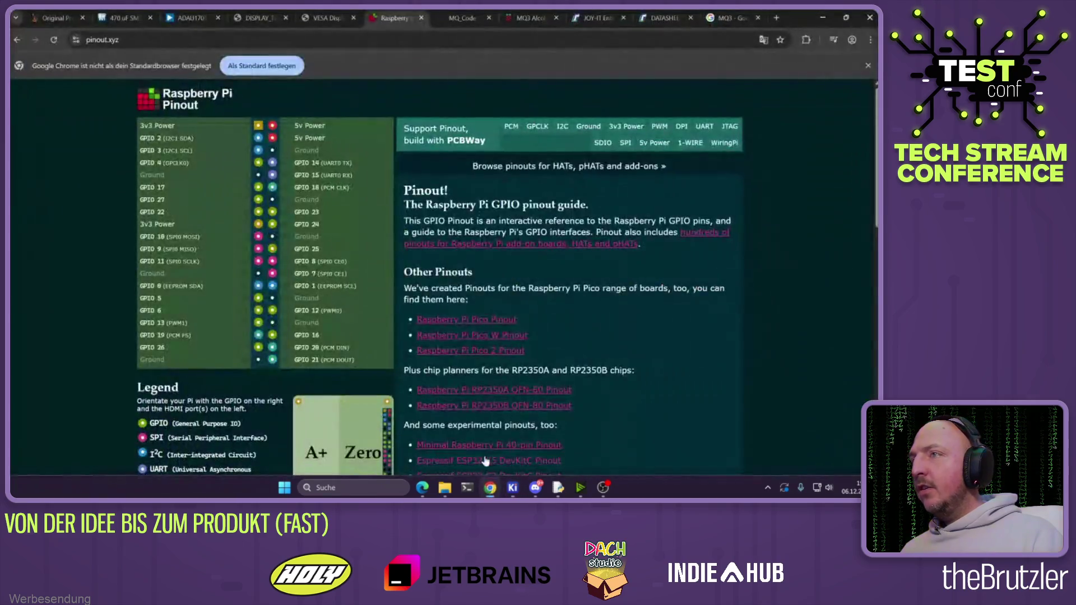
Shift the MCP3008 down slightly and wire J2 pin 24 to its CS/SHDN pin 10
left_click(529, 18)
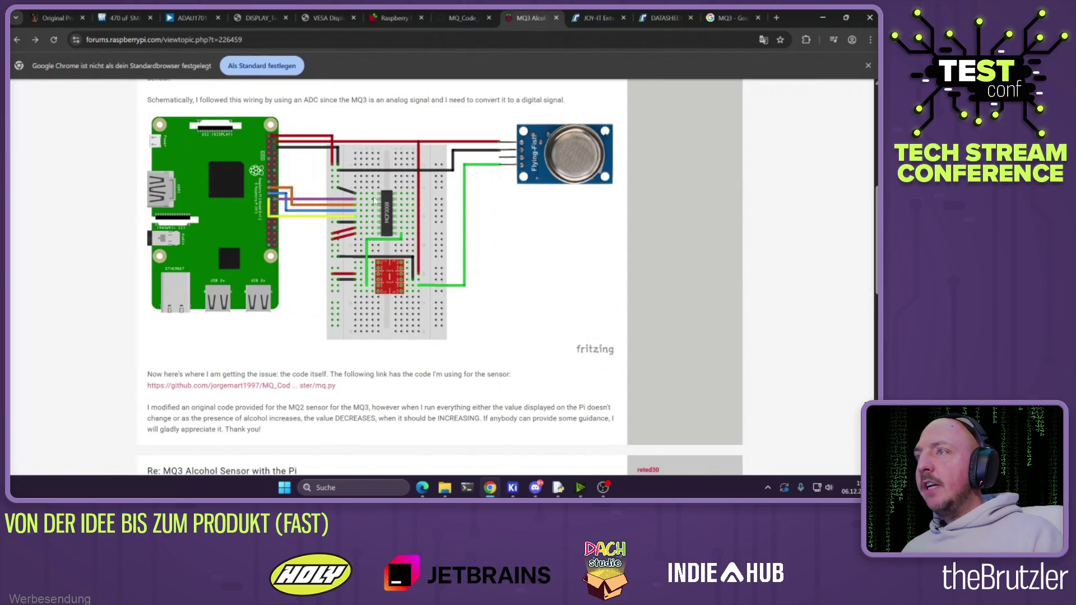
left_click(512, 487)
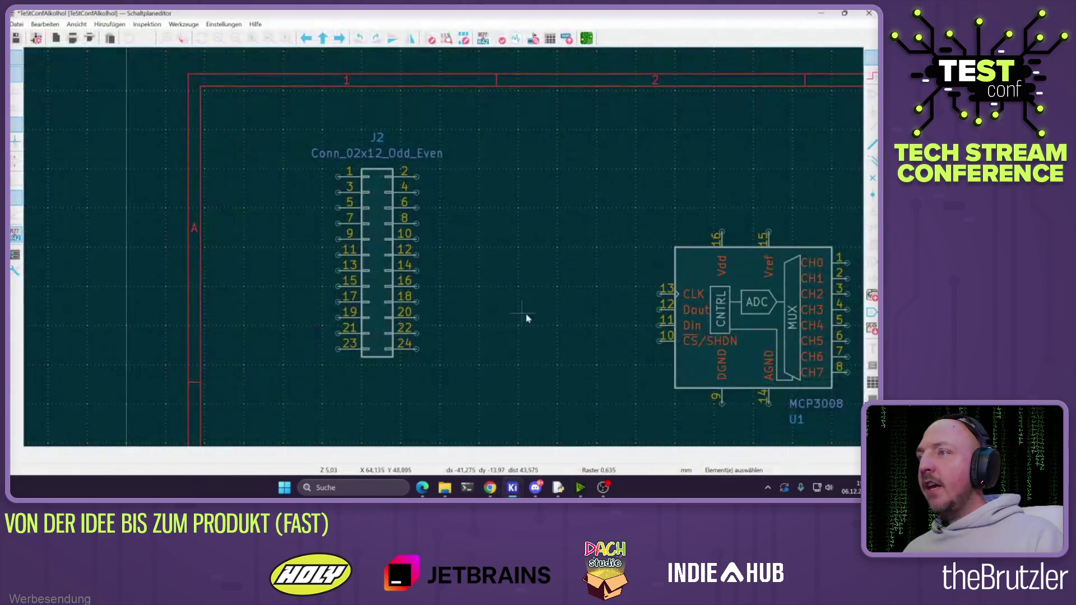
left_click(661, 340)
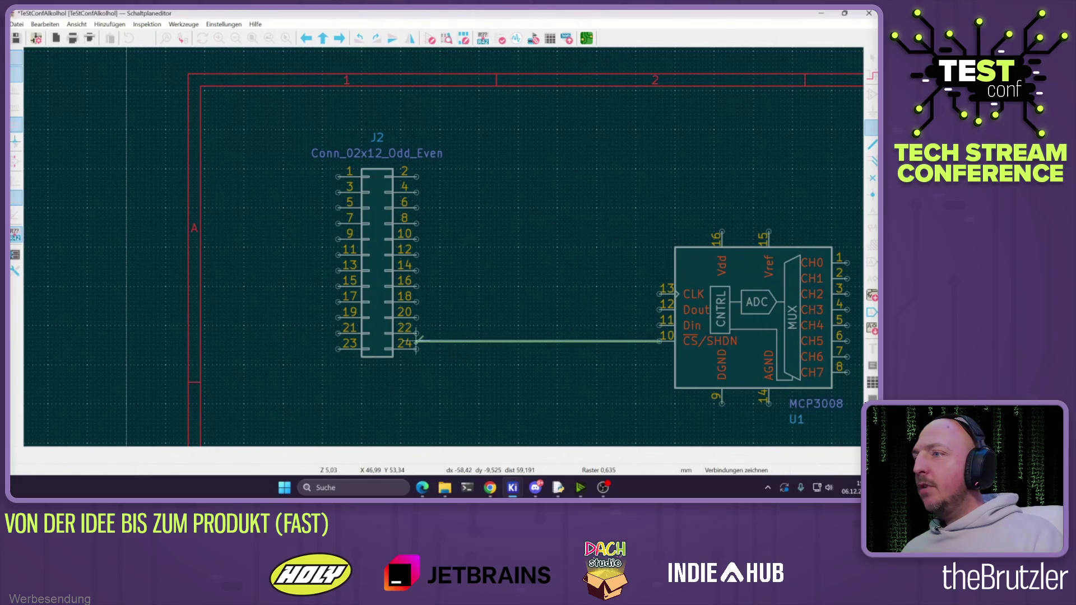
key("Escape")
key("Escape")
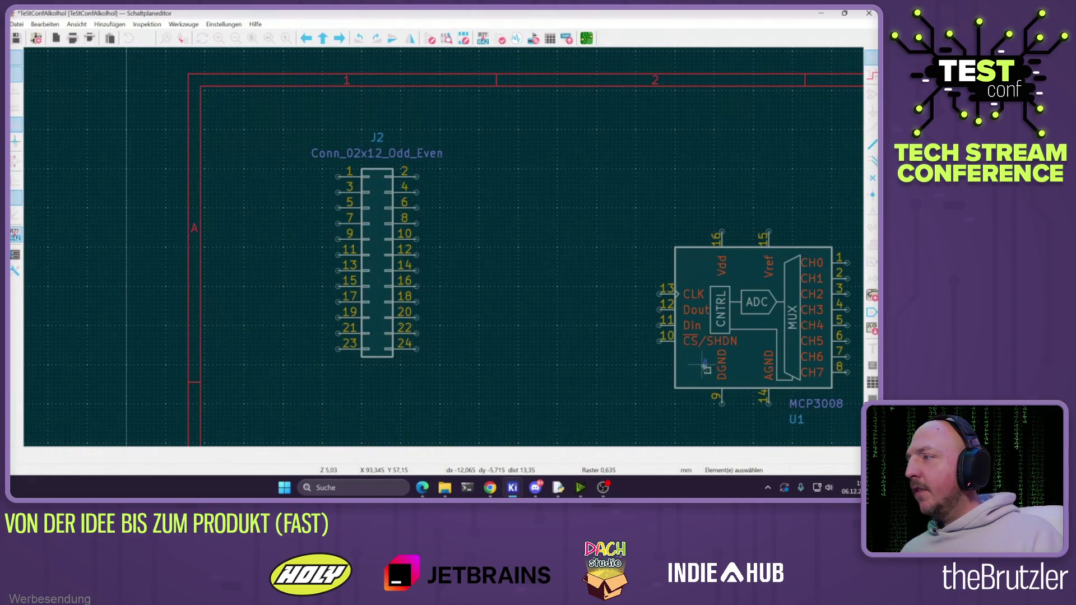
left_click(697, 370)
left_click_drag(698, 371, 698, 379)
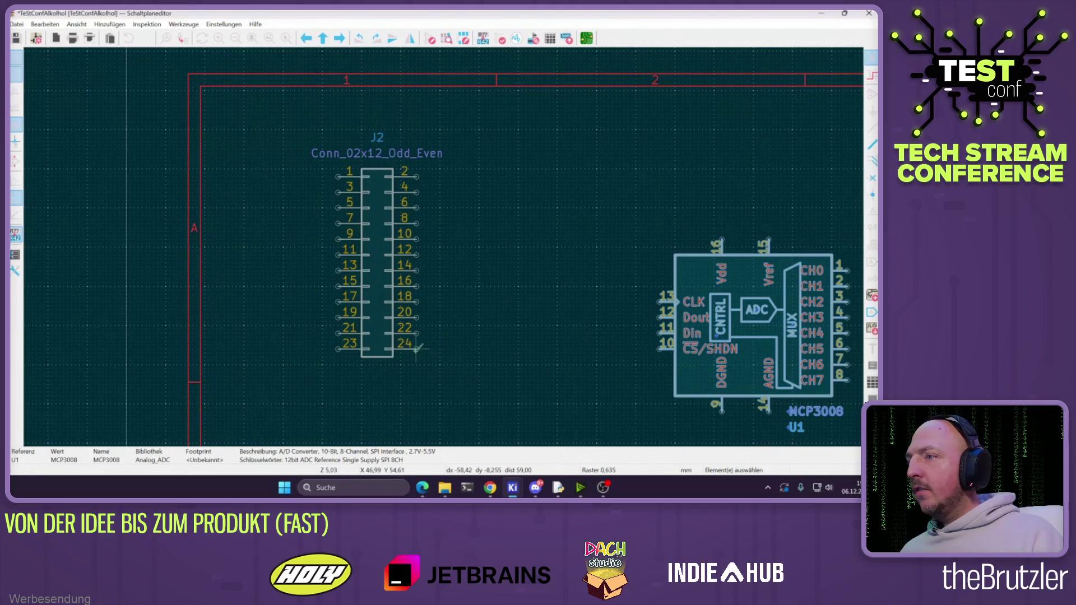
key("w")
left_click(659, 349)
key("Escape")
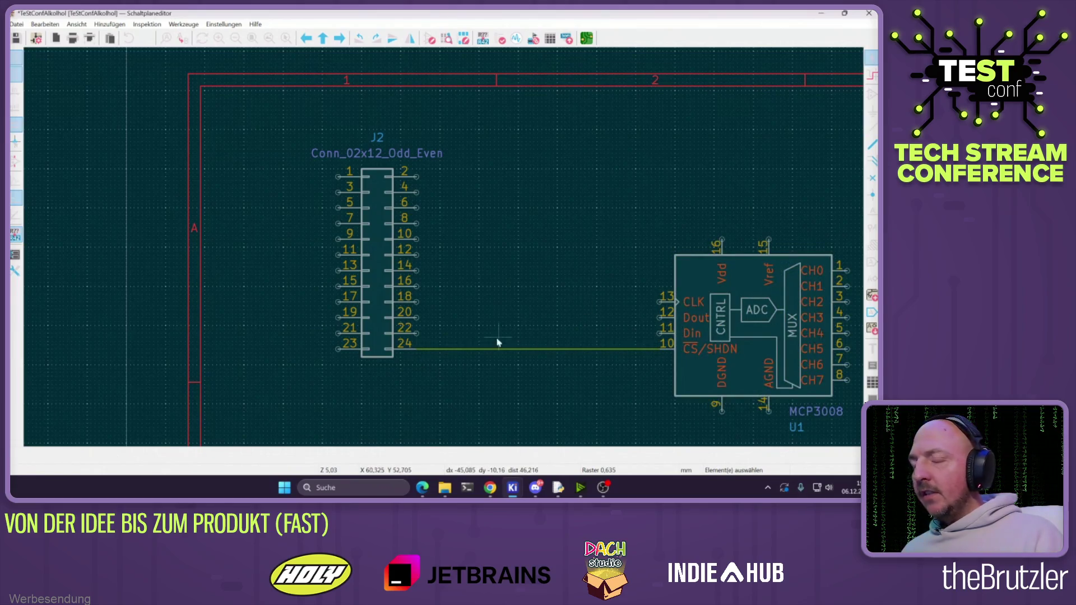
Route a wire from J2 pin 19 around to the MCP3008 Din pin 11
left_click(490, 487)
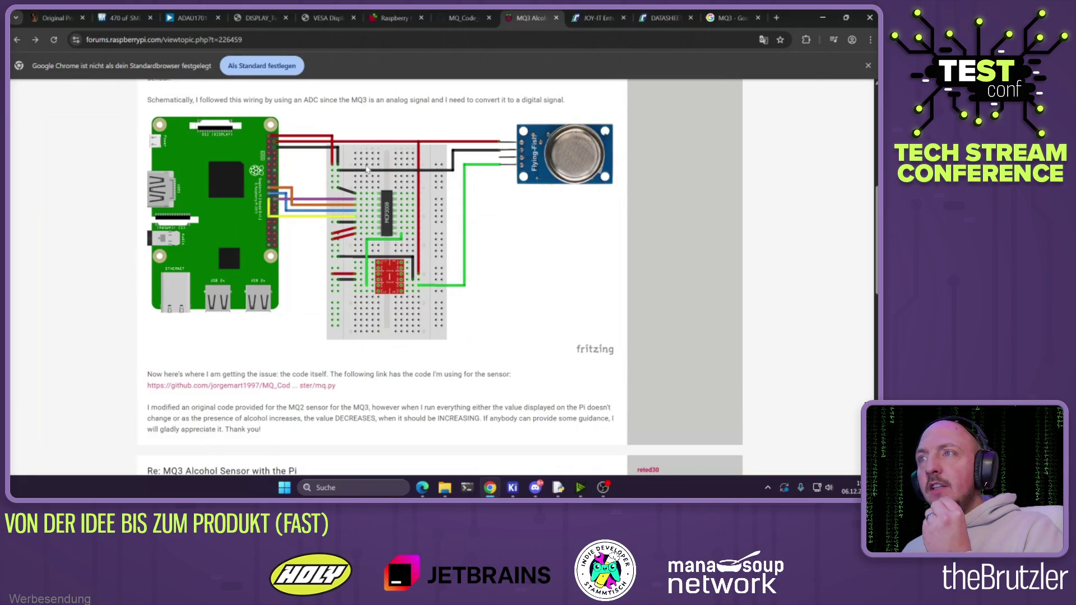
left_click(823, 18)
key("w")
left_click(299, 317)
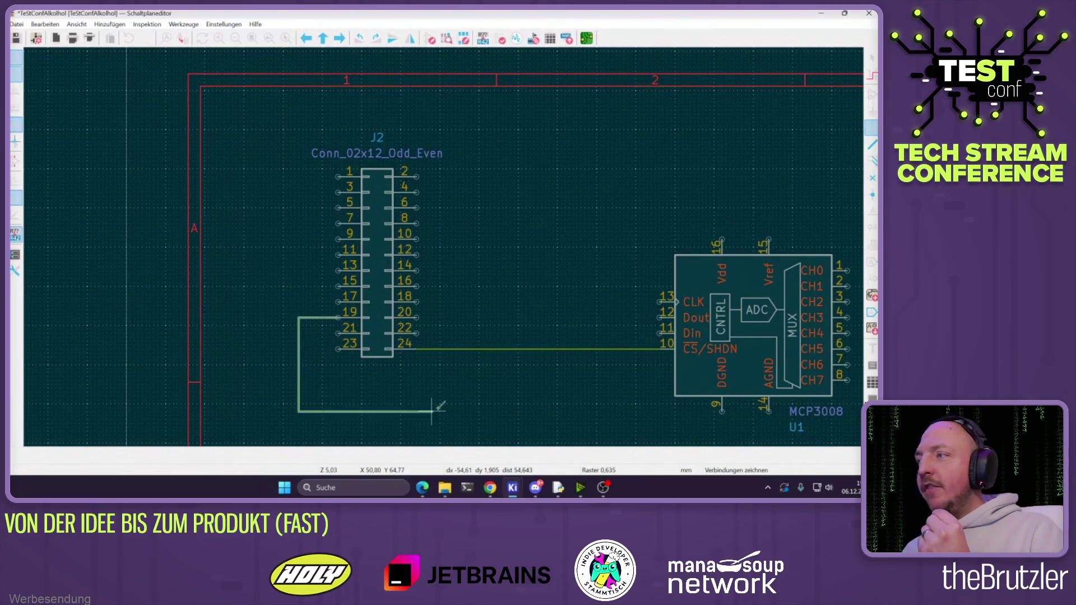
left_click(612, 396)
left_click(658, 334)
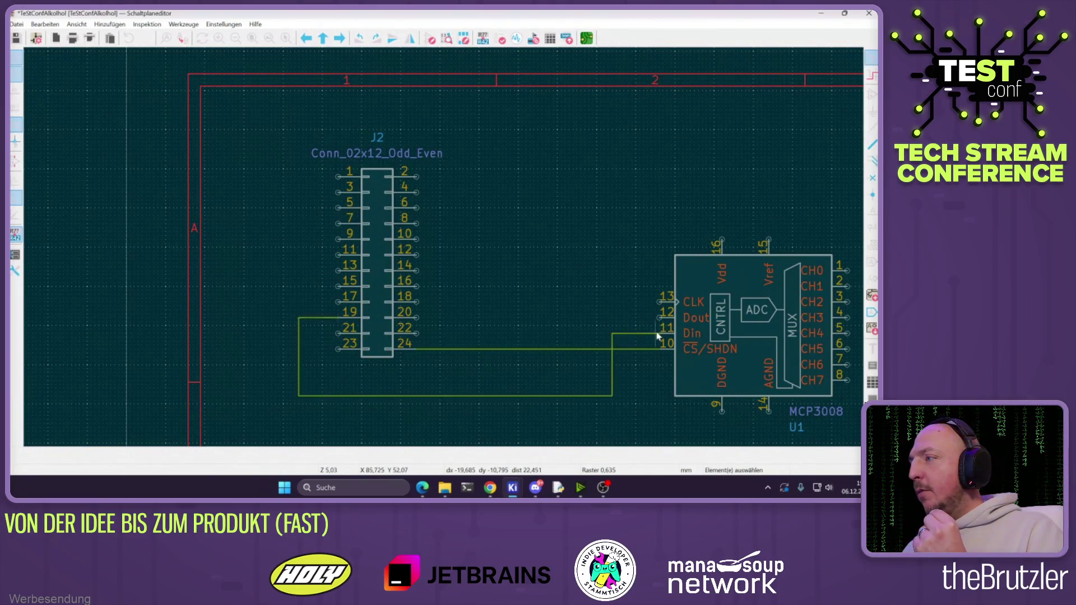
mouse_move(490, 487)
left_click(491, 350)
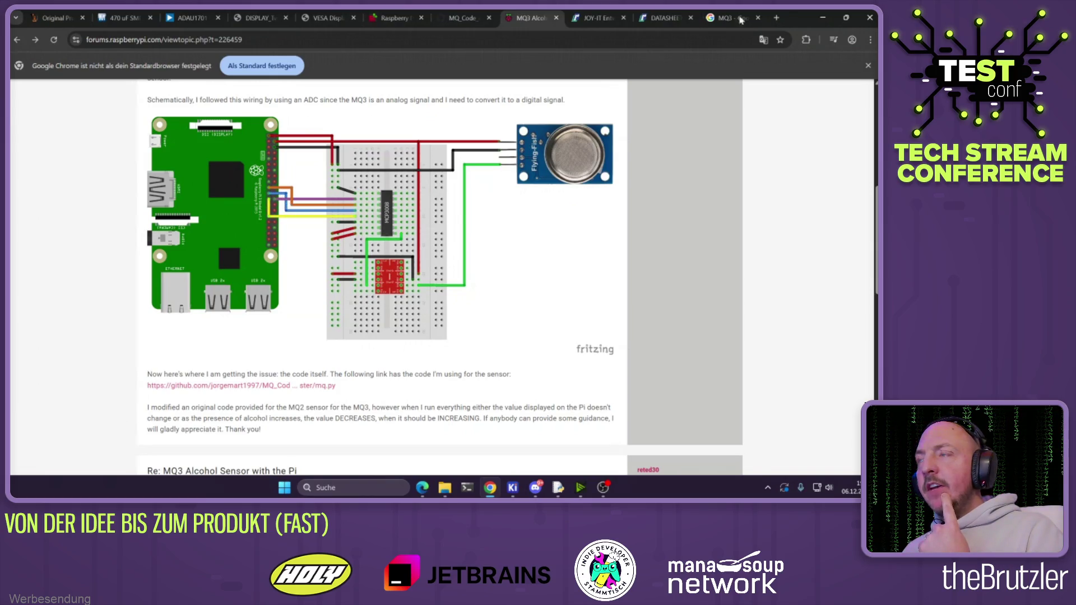
left_click(823, 18)
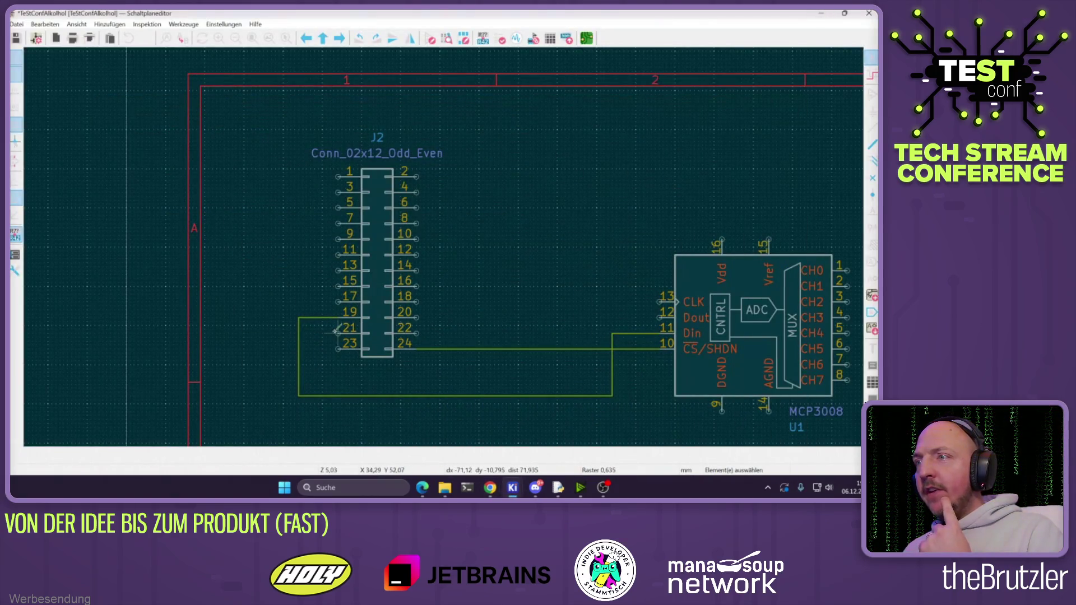
Route a wire from J2 pin 21 below the parts to MCP3008 pin 12
key("w")
left_click(307, 333)
left_click(604, 386)
left_click(661, 317)
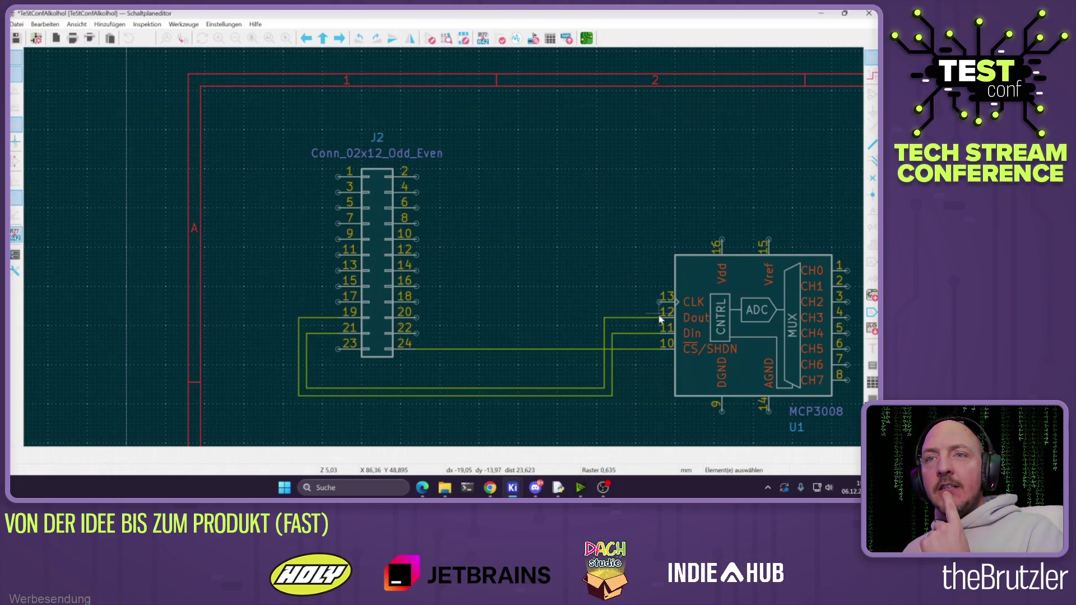
mouse_move(427, 485)
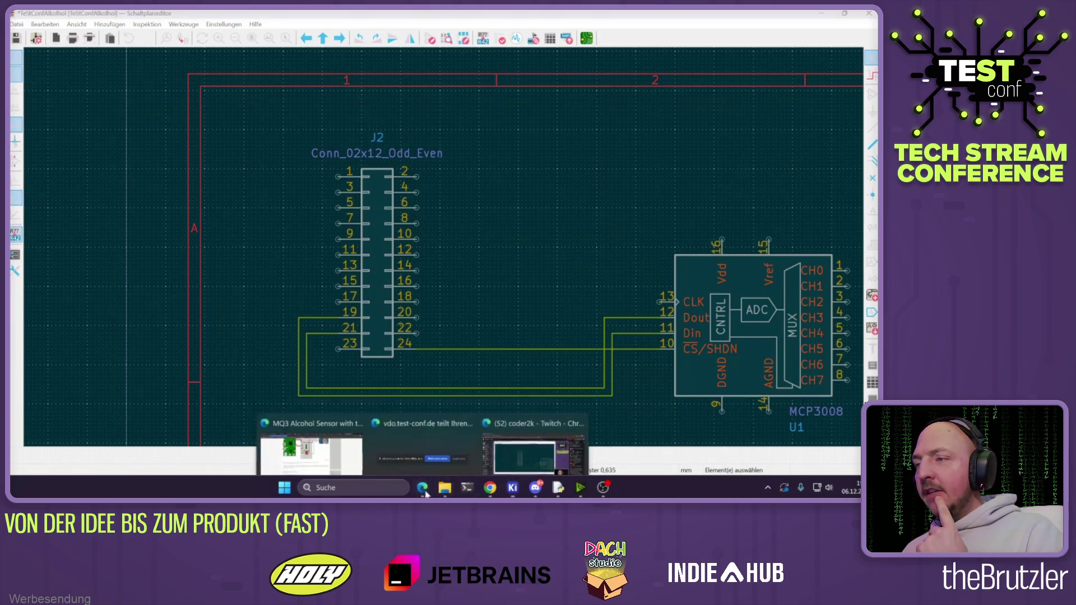
left_click(311, 437)
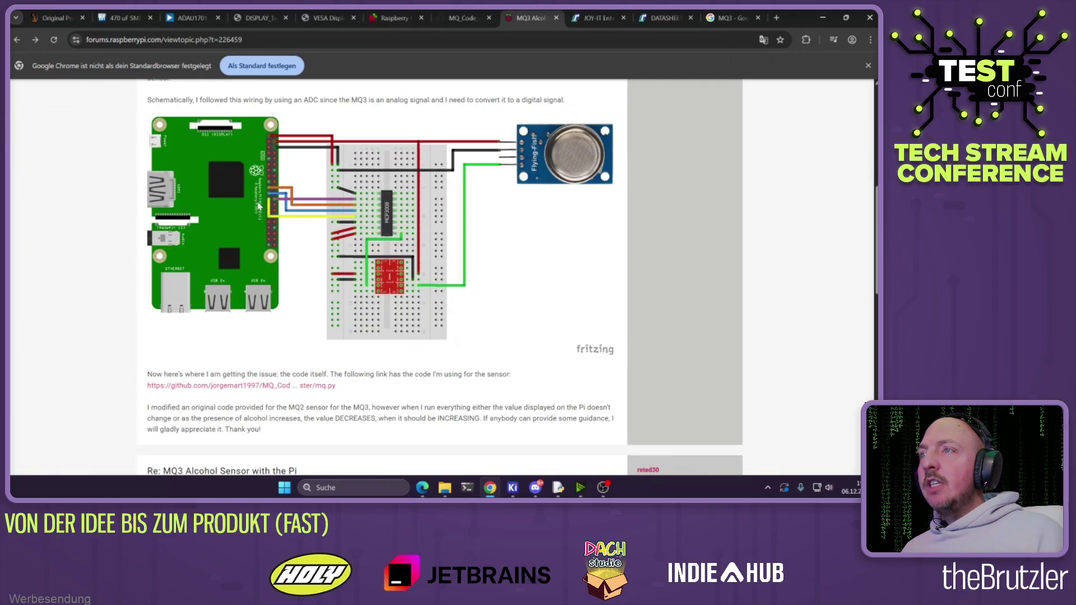
left_click(824, 19)
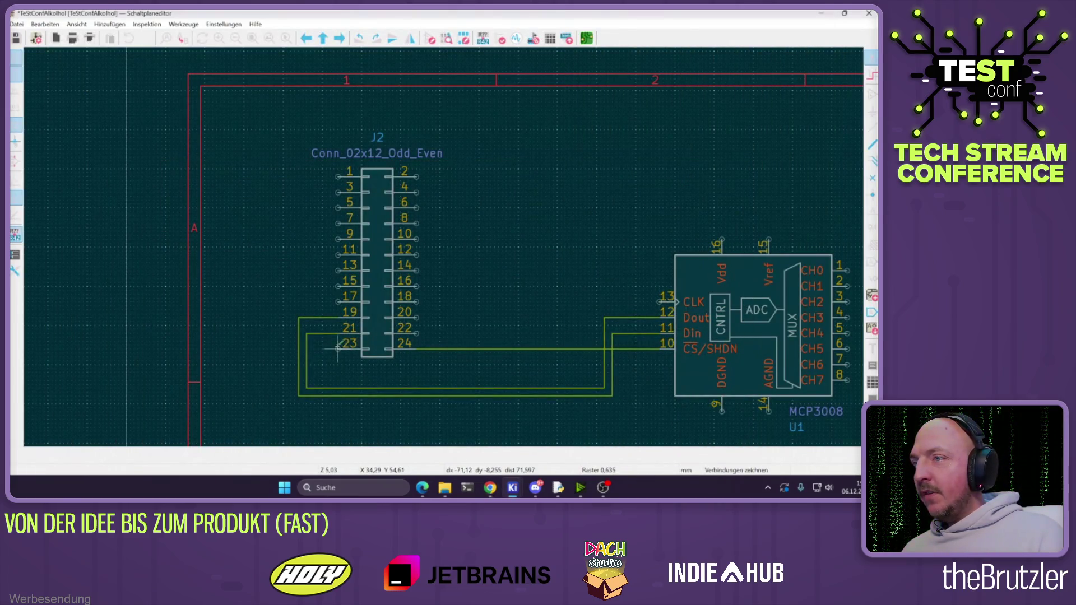
Wire J2 pin 23 to the MCP3008 CLK pin 13, then recheck the forum wiring diagram
key("w")
left_click(315, 380)
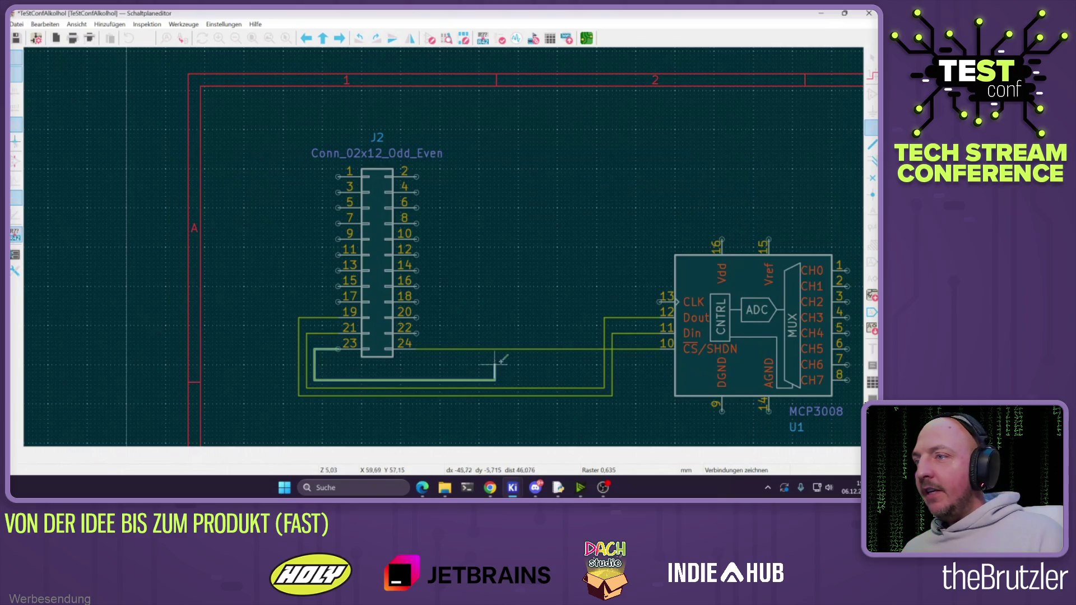
left_click(597, 301)
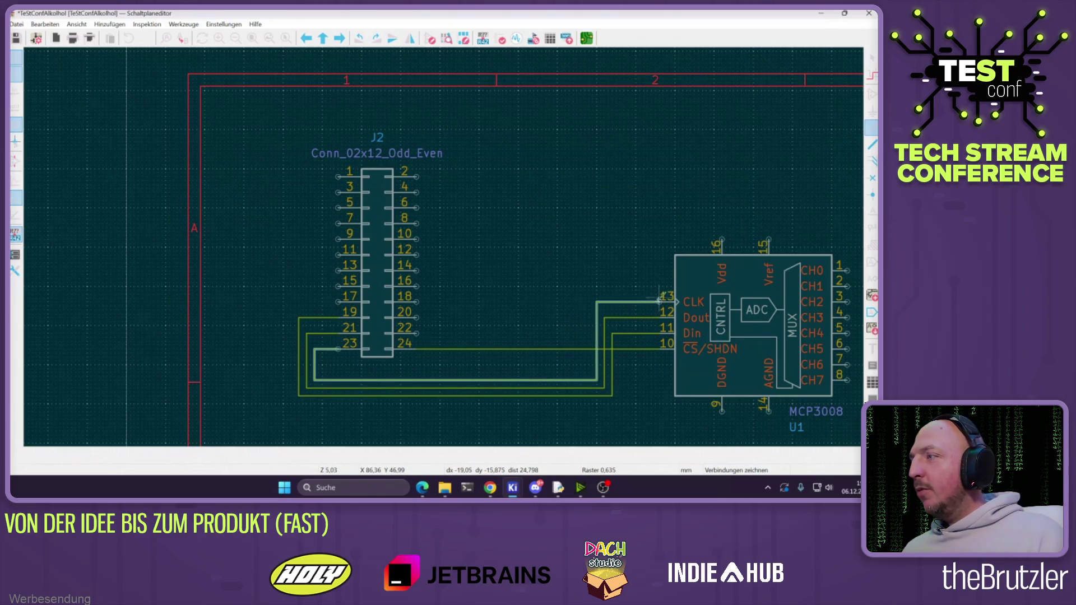
left_click(660, 300)
key("Escape")
scroll(456, 242, "down", 3)
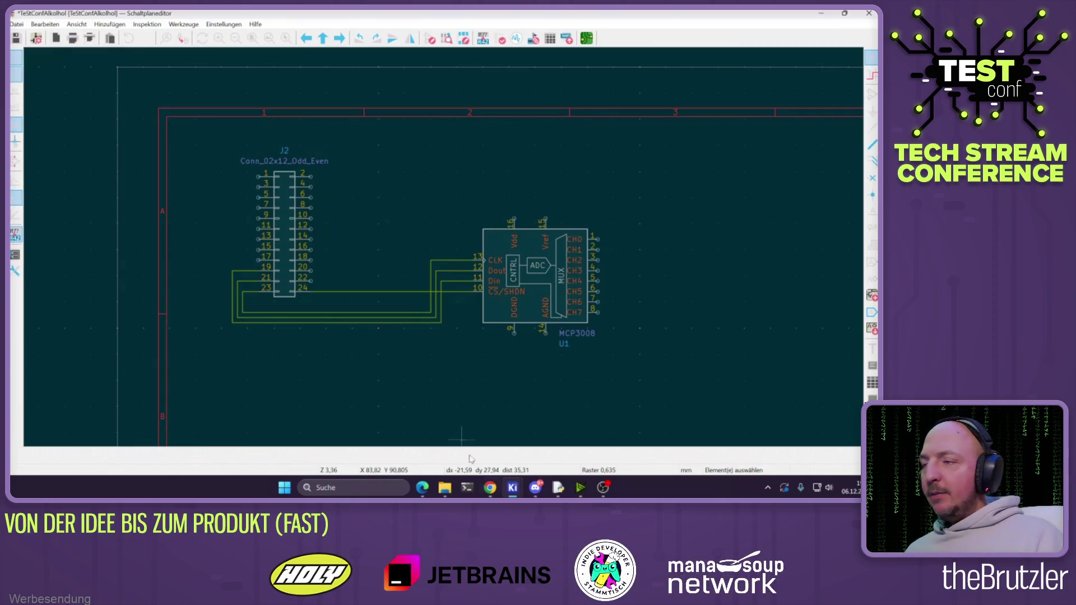
mouse_move(490, 488)
left_click(473, 417)
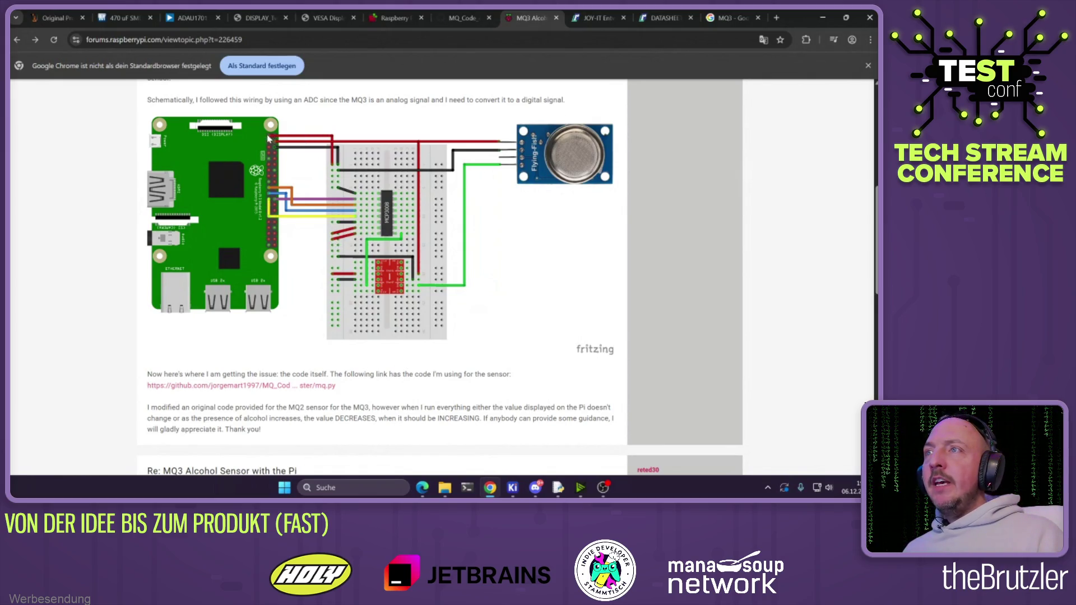
left_click(823, 17)
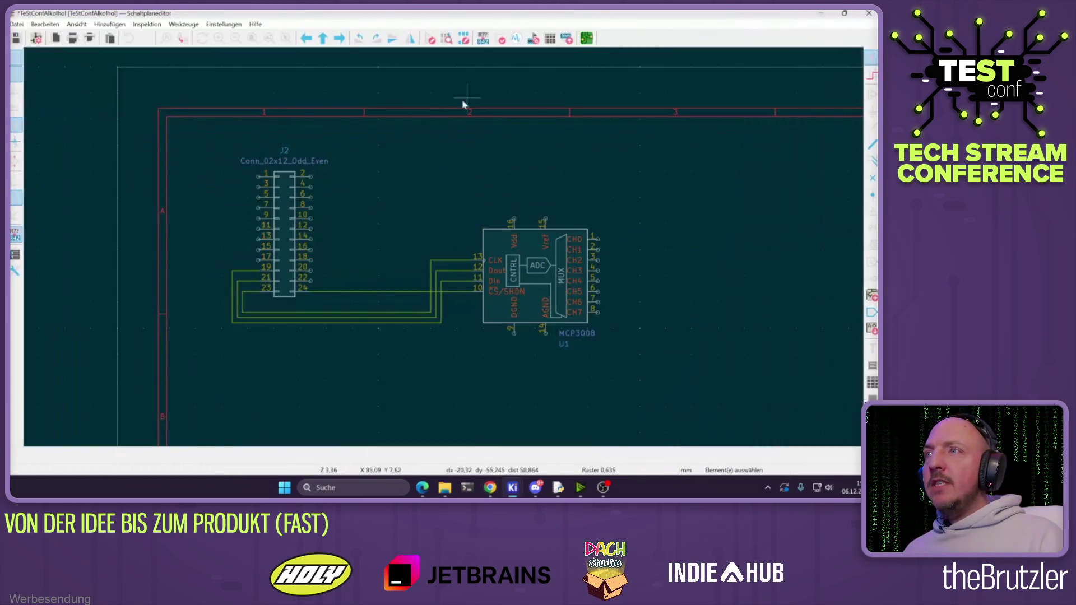
left_click(489, 487)
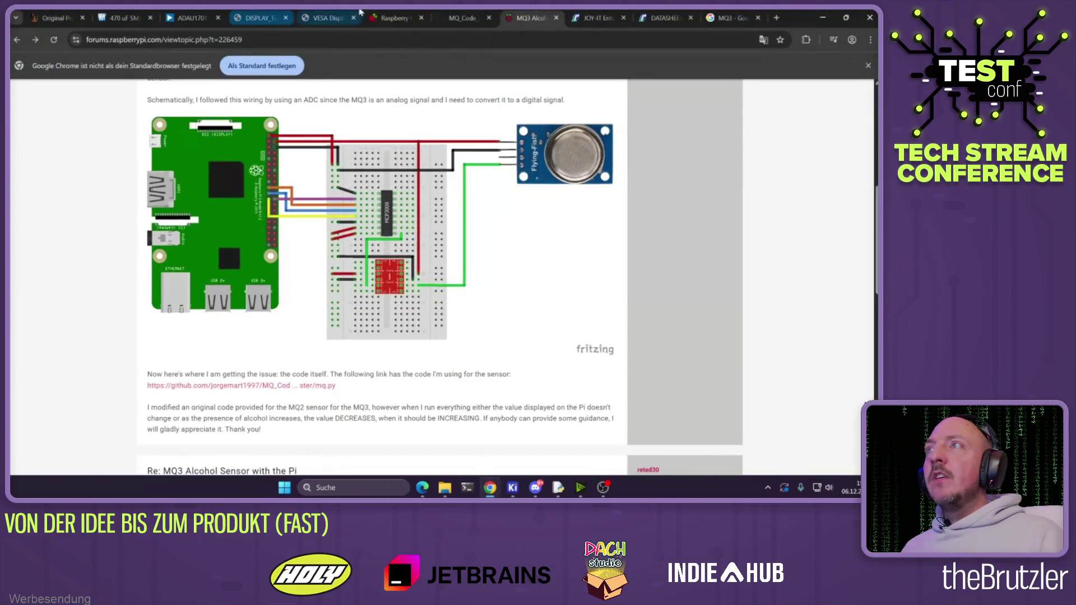
Check the pinout tab, then start a wire from MCP3008 Vdd pin 16 with a corner above the chip
left_click(393, 18)
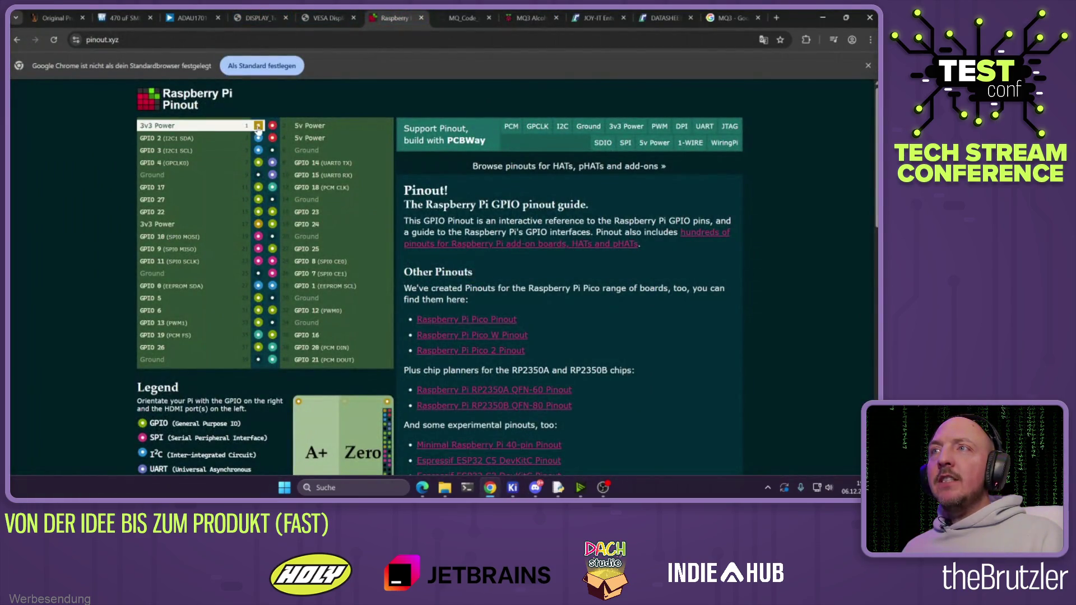
left_click(822, 17)
scroll(515, 230, "up", 2)
key("w")
scroll(451, 205, "down", 2)
left_click(454, 195)
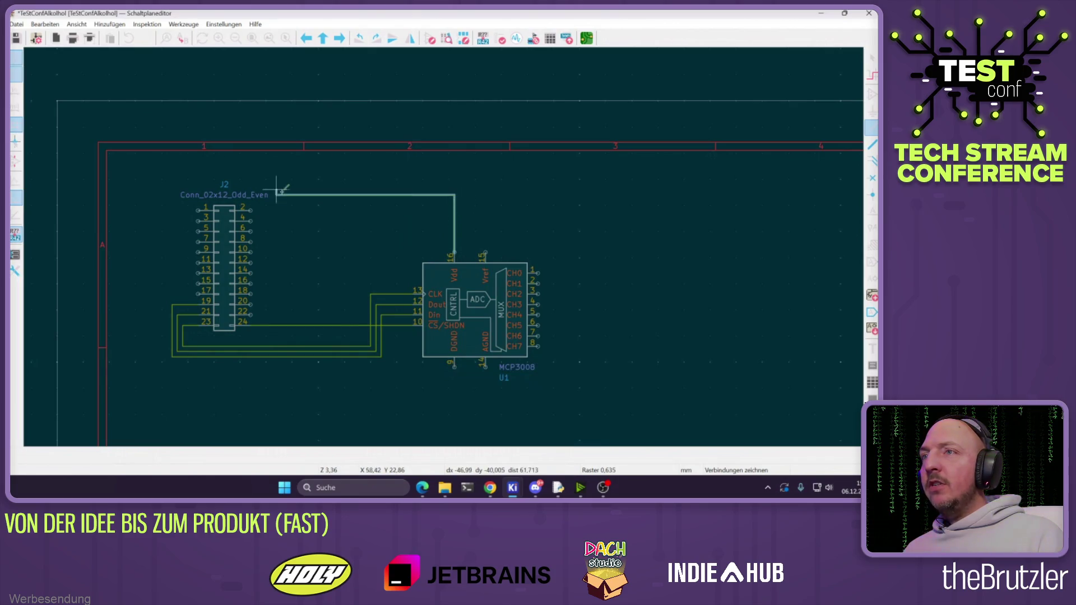
Finish the wire onto J2 pin 1 and join the MCP3008 Vref pin 15 to the Vdd supply wire
scroll(182, 210, "up", 4)
left_click(428, 240)
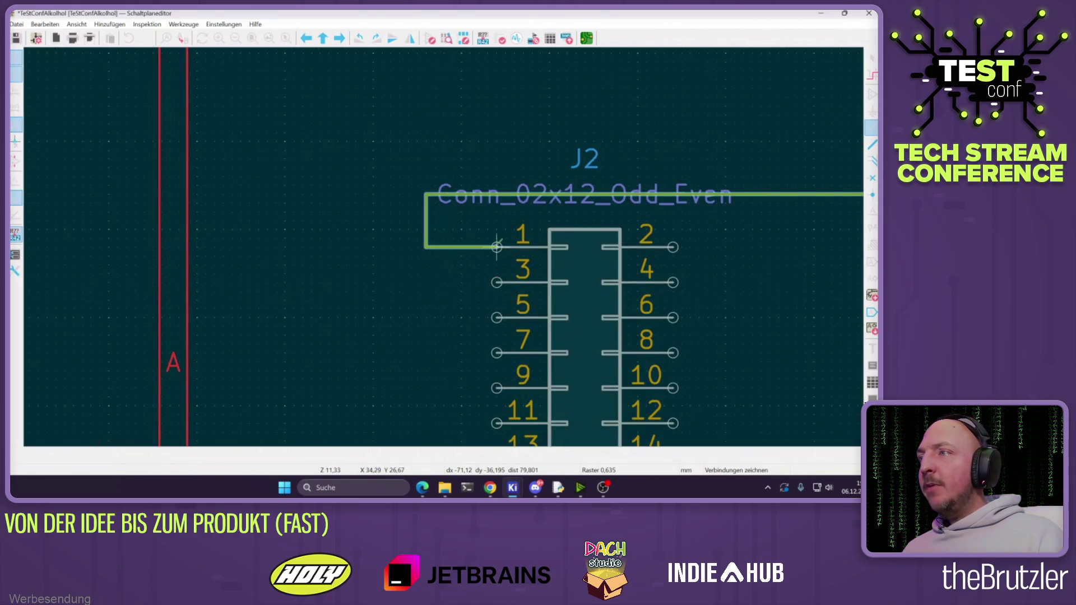
left_click(493, 240)
key("Escape")
scroll(540, 247, "down", 2)
scroll(461, 252, "right", 5)
key("w")
left_click(543, 188)
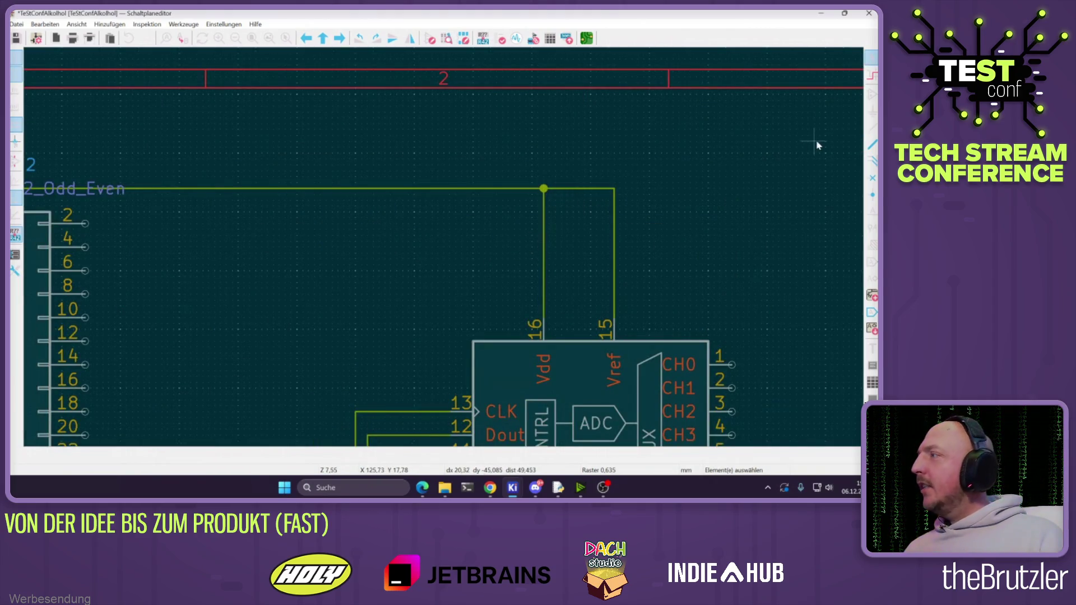
key("Escape")
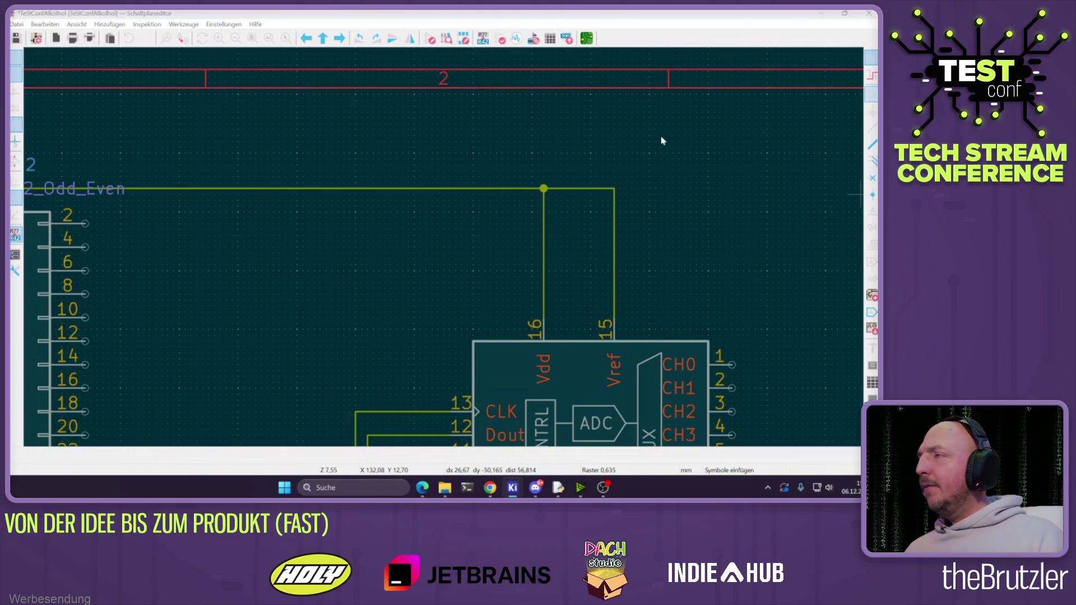
Place a +3V3 power symbol on the Vdd/Vref junction and move it down the wire
key("a")
left_click(400, 57)
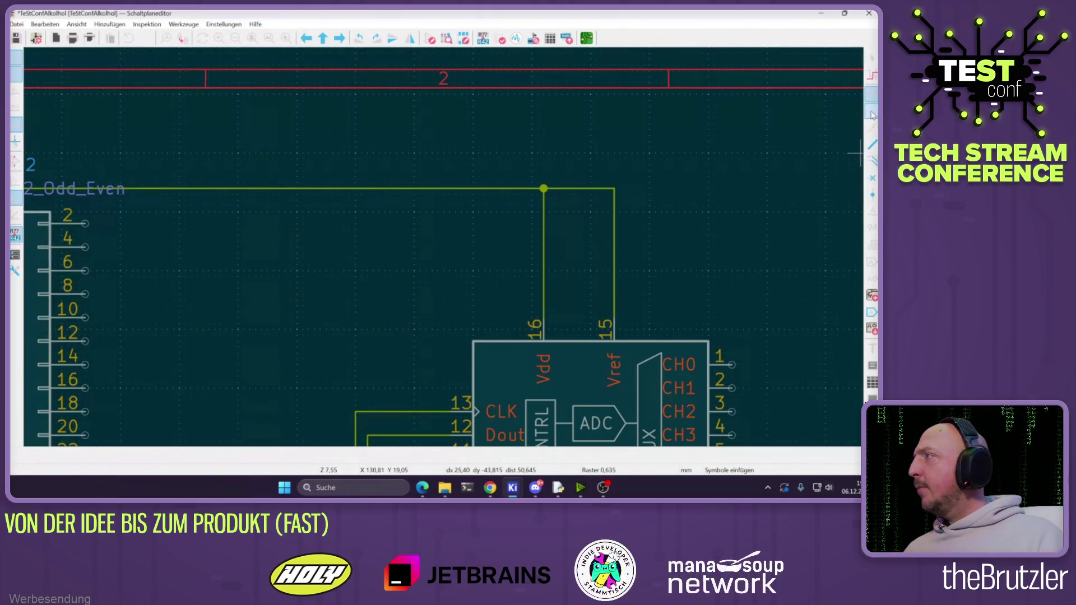
key("p")
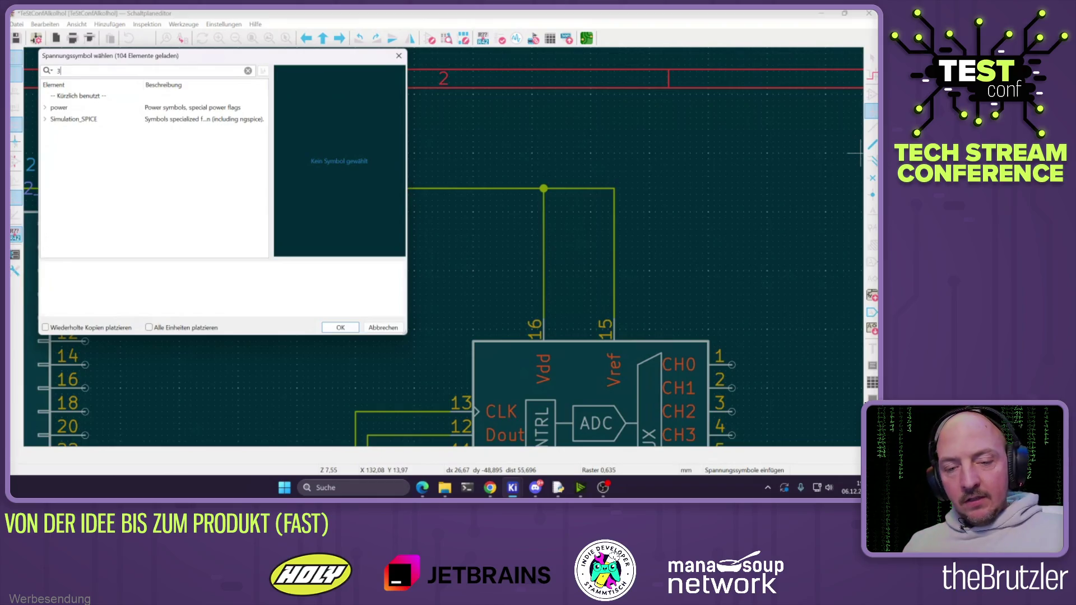
type("V3")
key("Return")
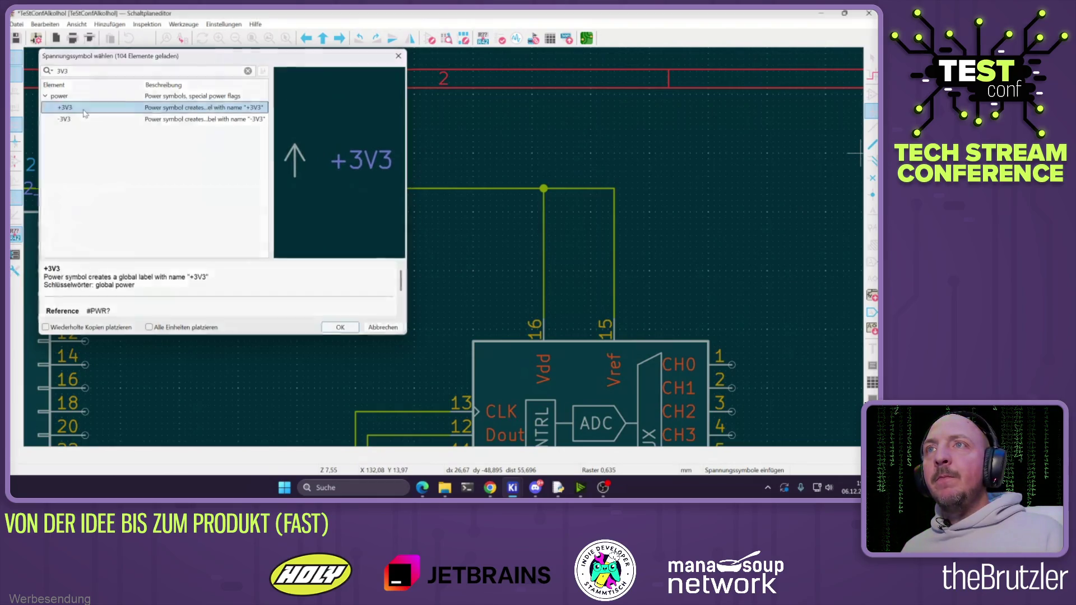
left_click(543, 188)
key("Escape")
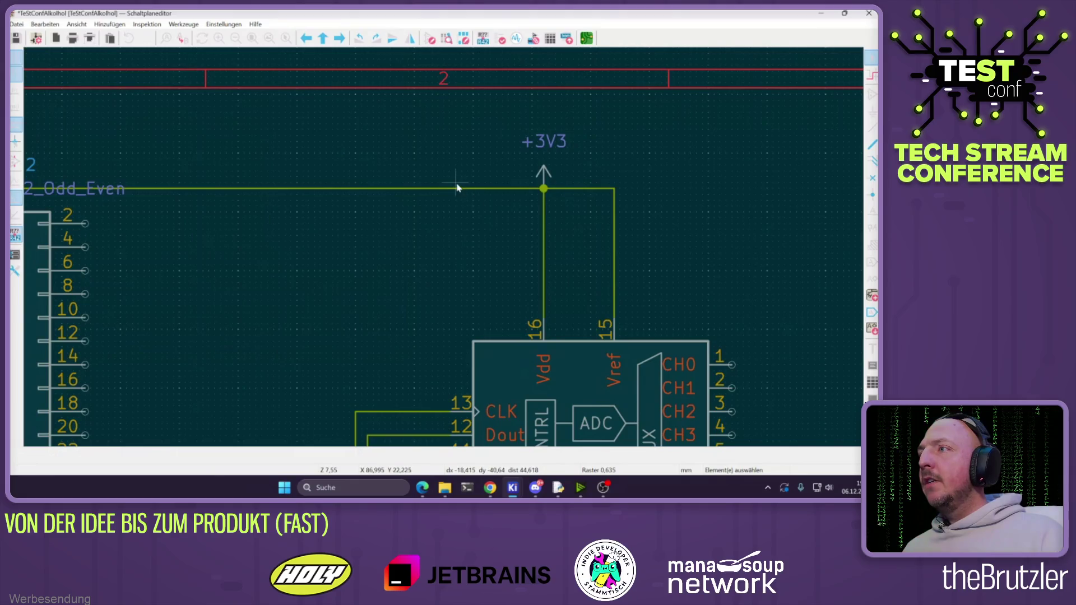
left_click_drag(542, 180, 542, 273)
left_click_drag(580, 190, 580, 283)
Duplicate the +3V3 symbol and drop the copy onto J2 pin 1
left_click(492, 253)
type("MQ3")
scroll(344, 233, "down", 5)
scroll(308, 230, "up", 6)
key("Escape")
scroll(468, 257, "down", 4)
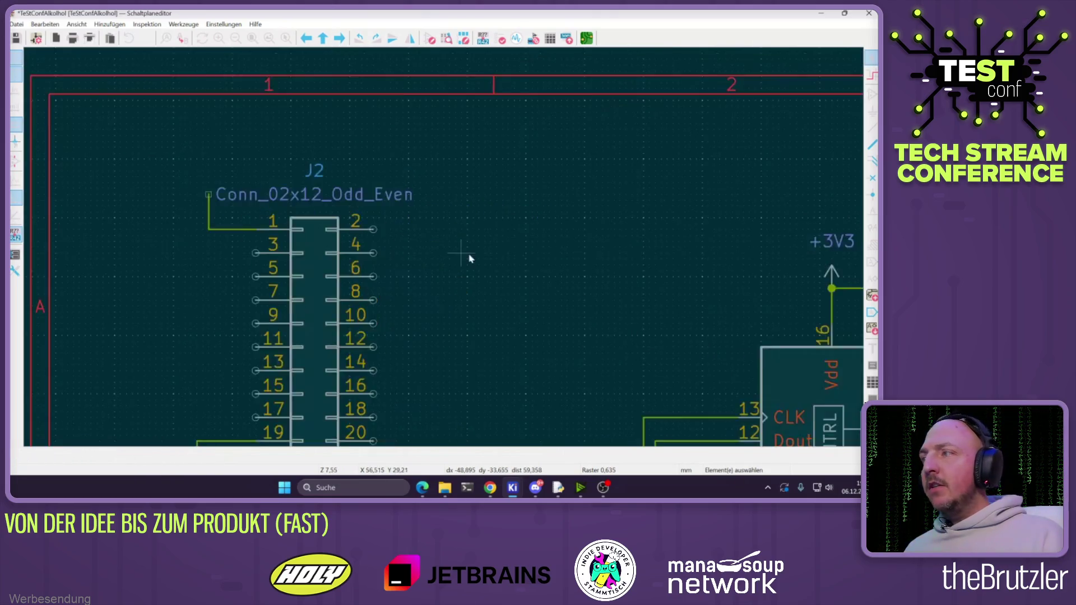
left_click(684, 253)
key("ctrl+d")
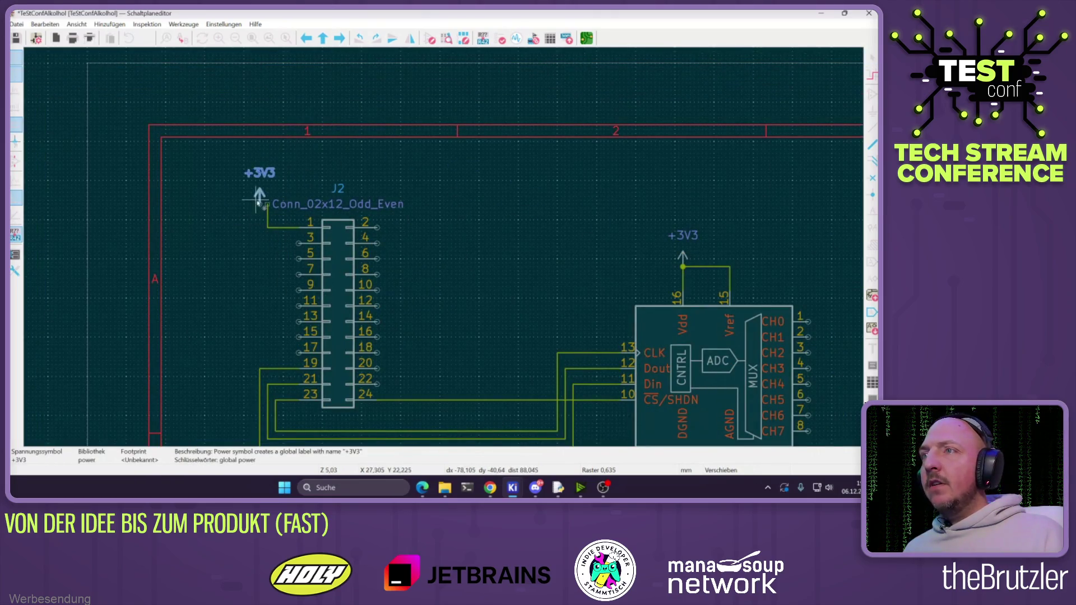
left_click(267, 210)
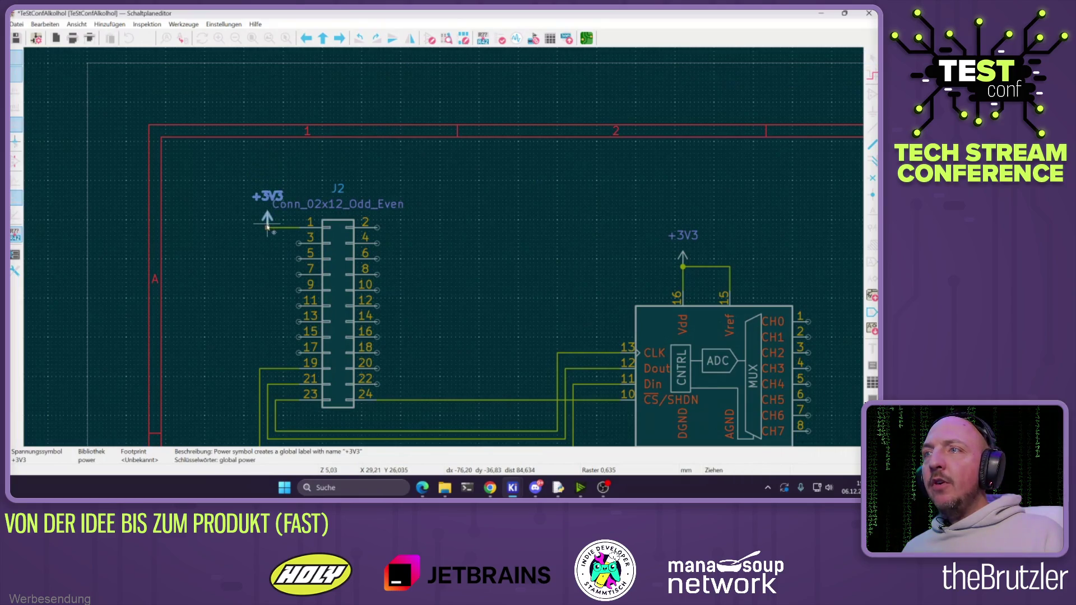
Move J2's reference label down onto the connector
left_click(267, 214)
left_click(305, 204)
left_click_drag(338, 189, 336, 213)
left_click(448, 221)
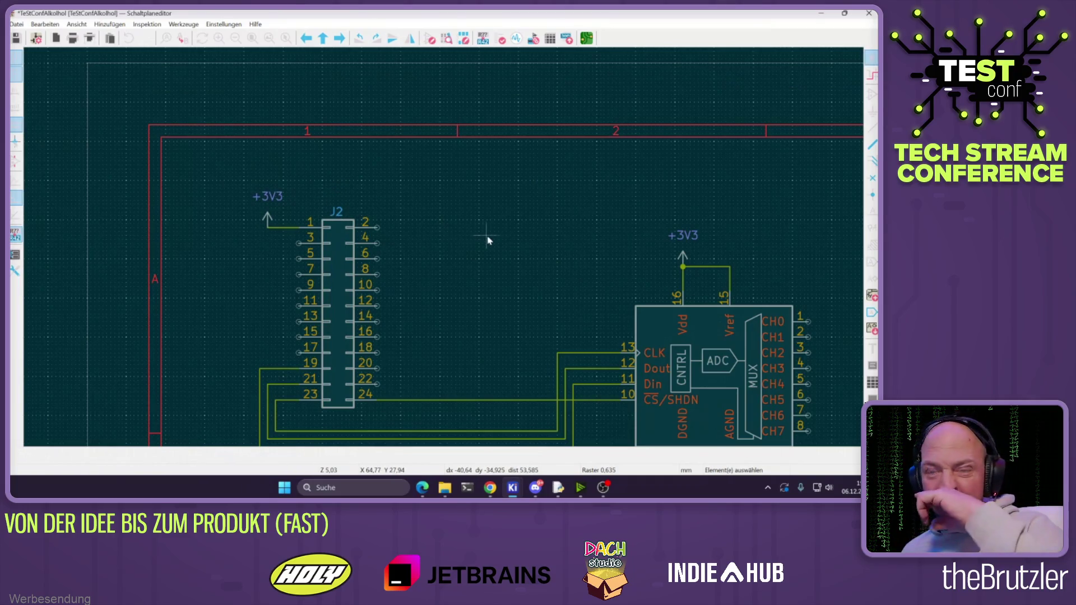
scroll(476, 324, "down", 3)
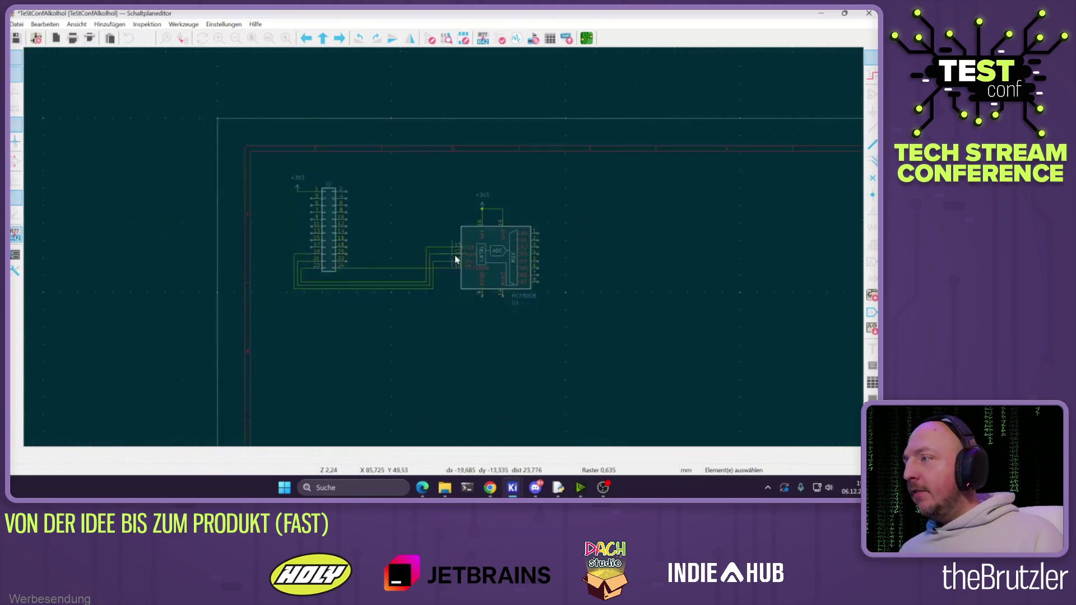
Bring the Raspberry Pi pinout page forward in Chrome
scroll(465, 246, "up", 3)
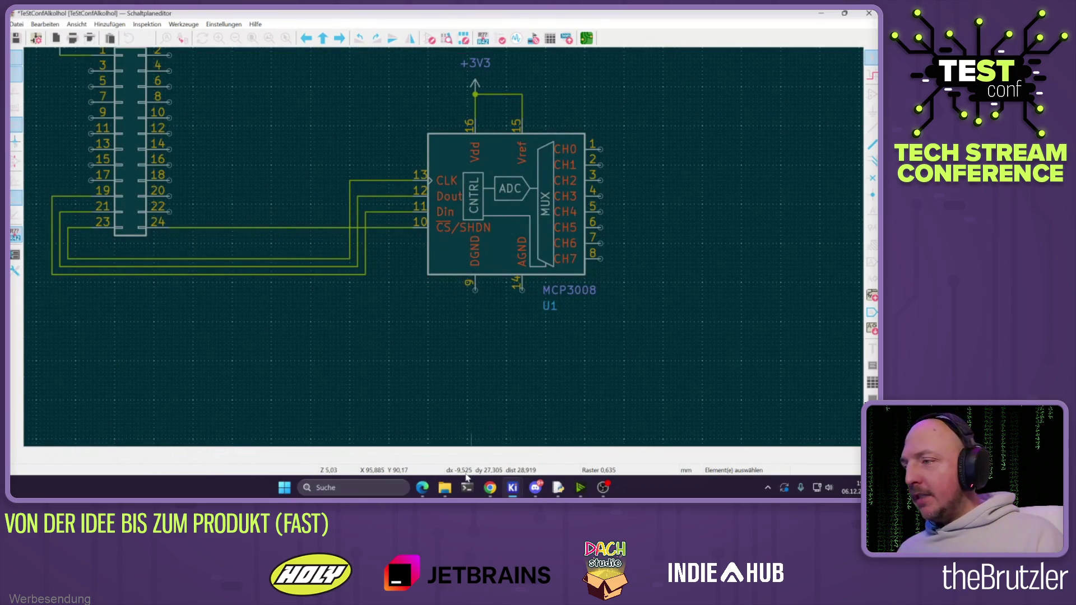
left_click(489, 487)
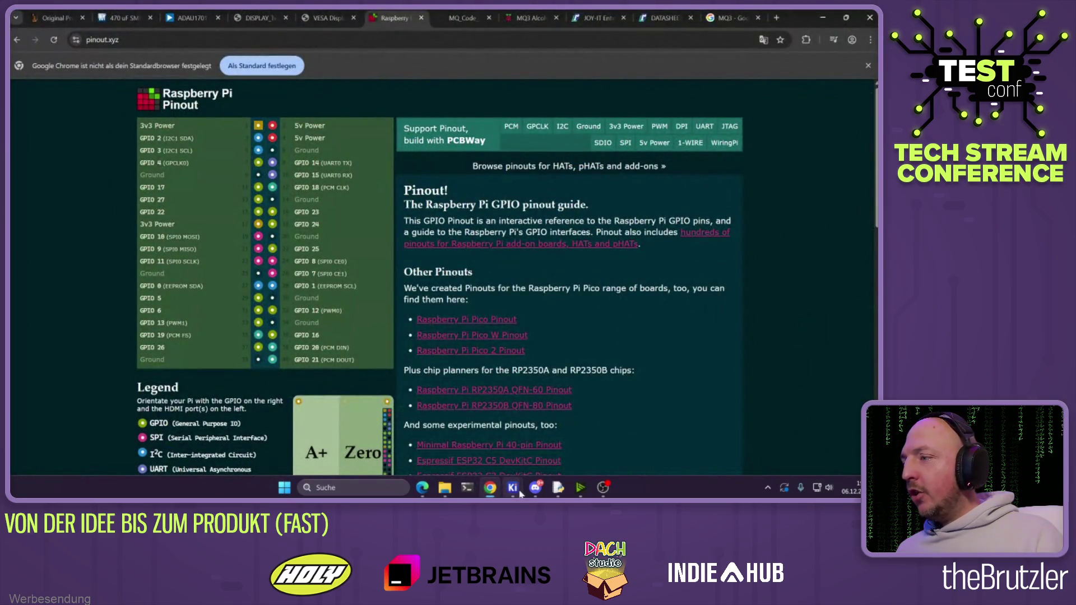
mouse_move(422, 488)
mouse_move(321, 415)
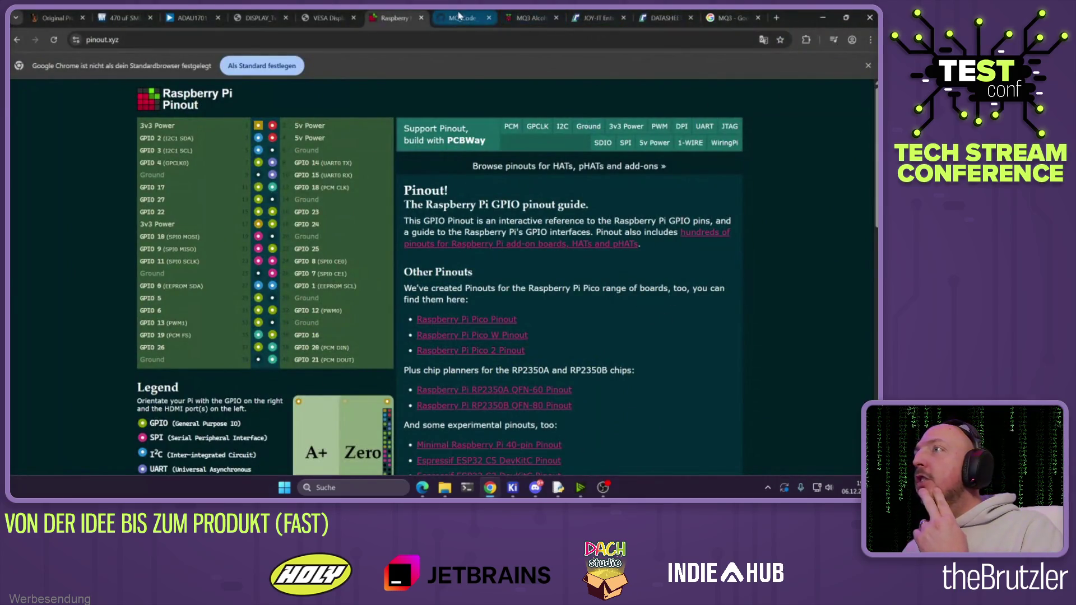
Check the MQ_Code GitHub tab, then minimize Chrome to reveal the KiCad schematic
left_click(460, 18)
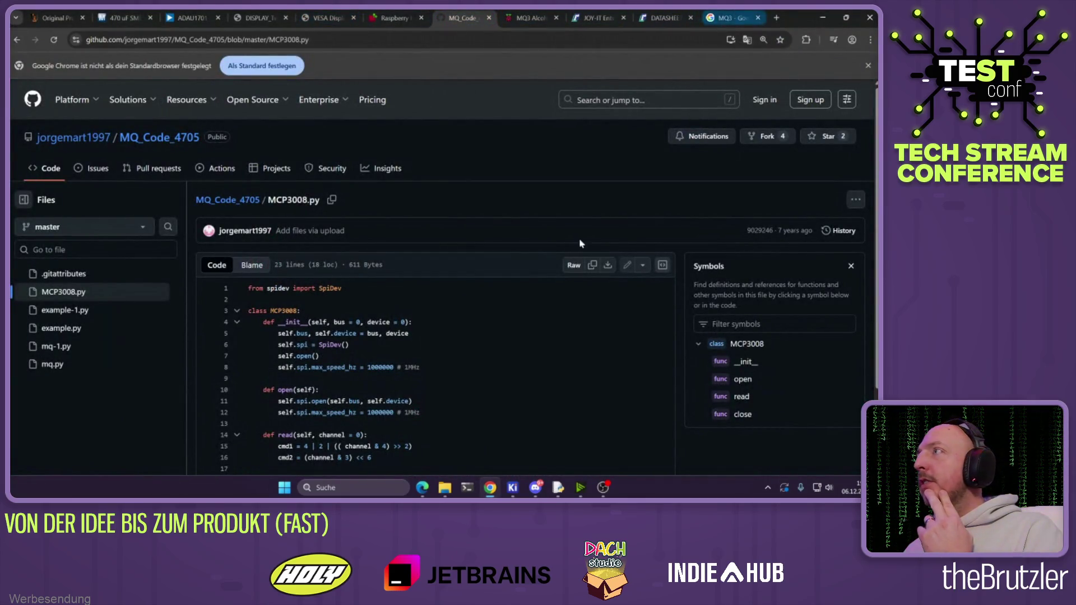
mouse_move(429, 489)
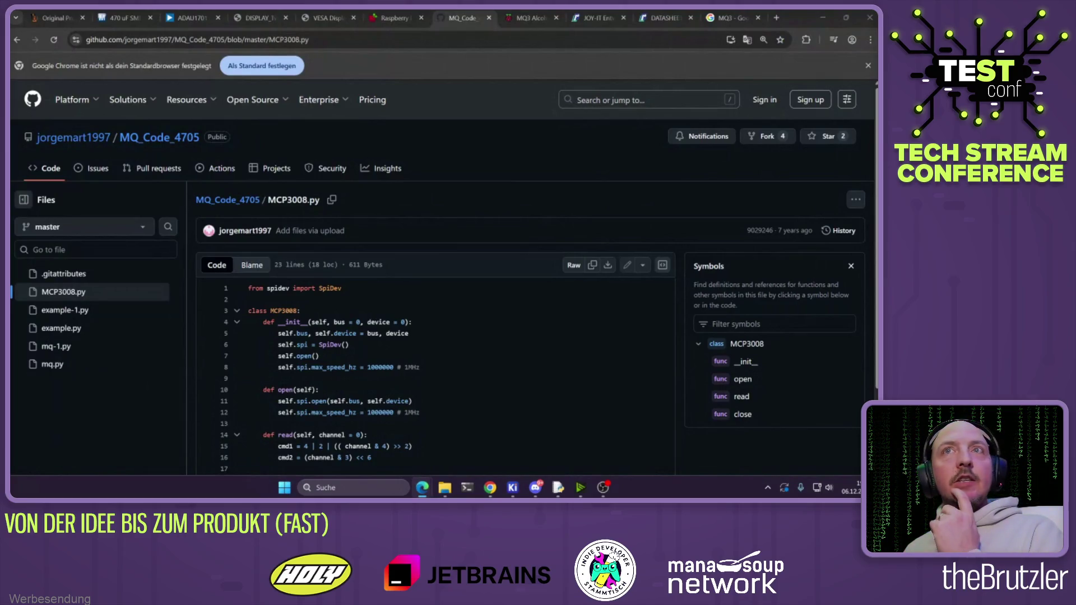
key("alt+Tab")
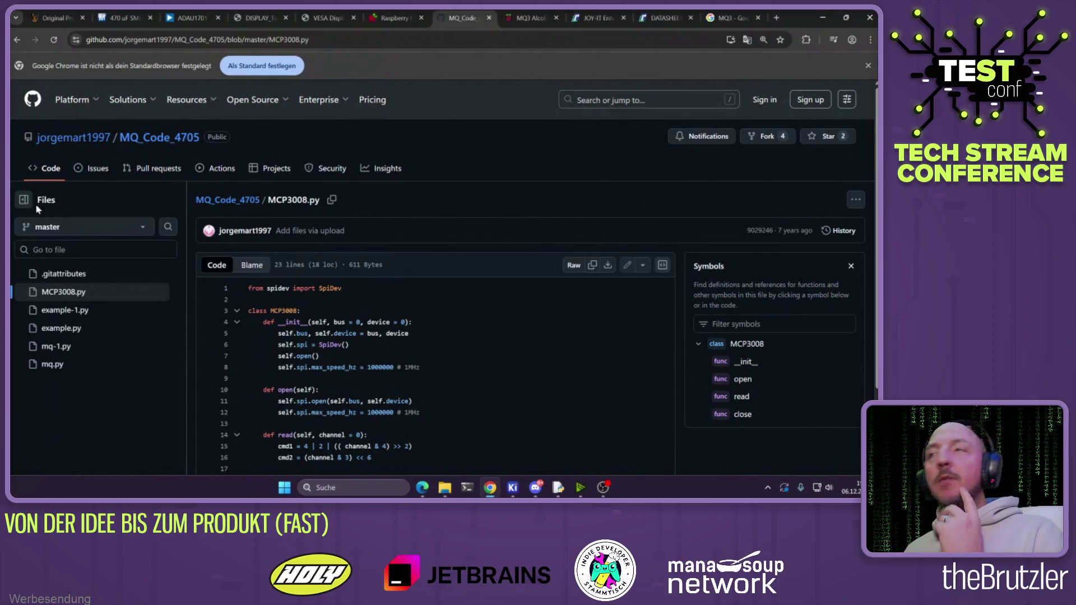
left_click(823, 17)
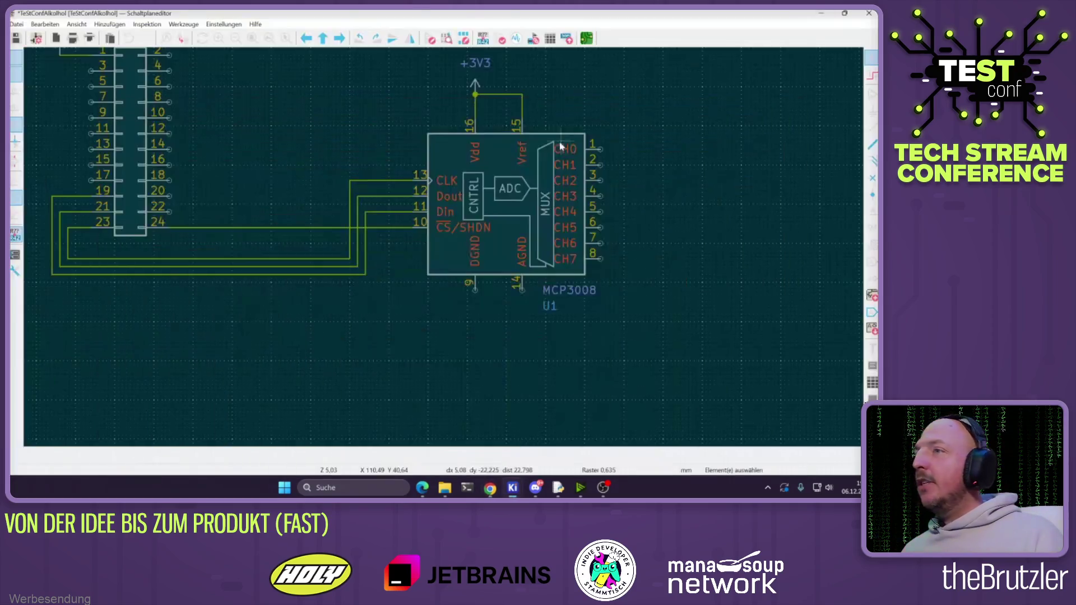
scroll(444, 251, "down", 2)
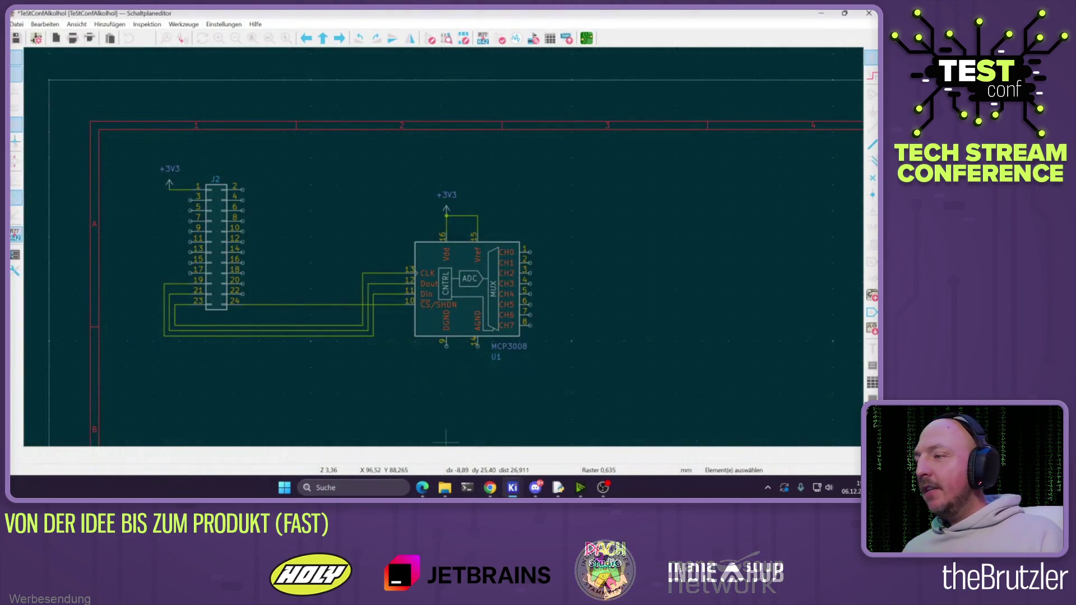
mouse_move(488, 494)
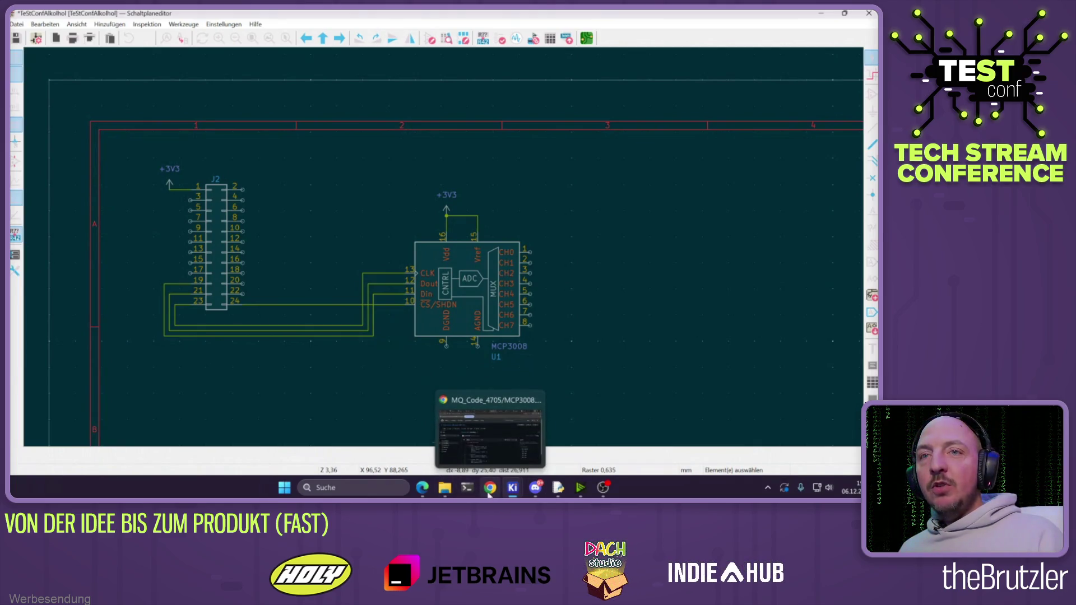
left_click(489, 494)
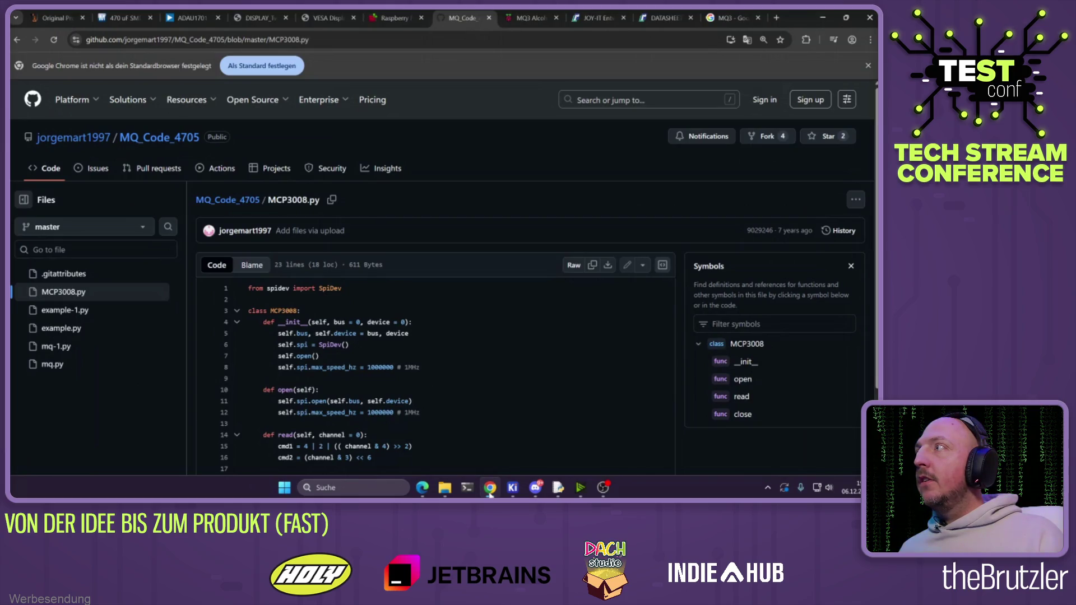
left_click(489, 494)
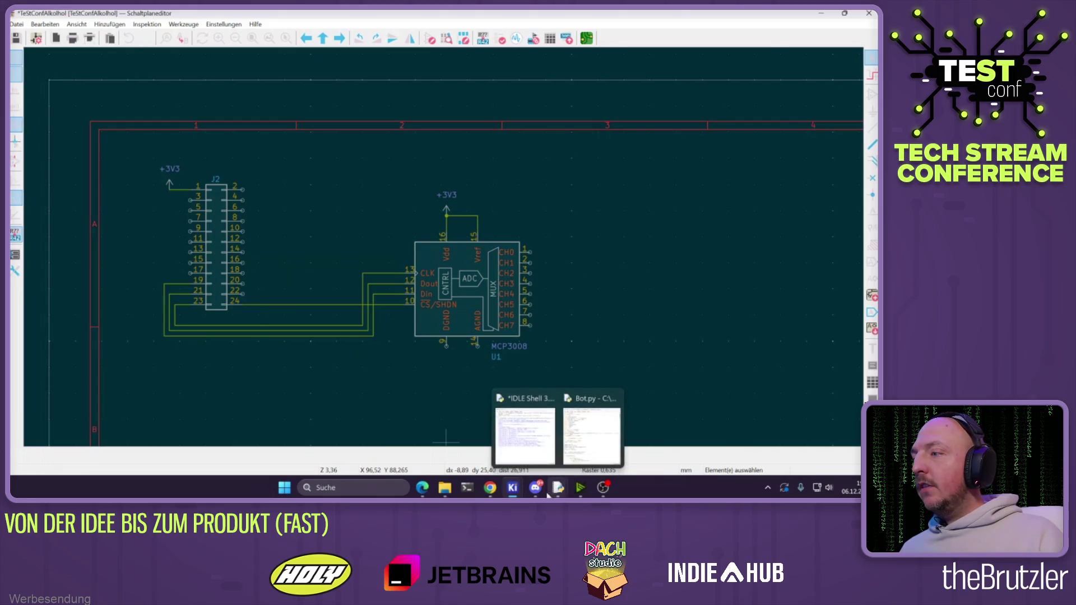
mouse_move(535, 489)
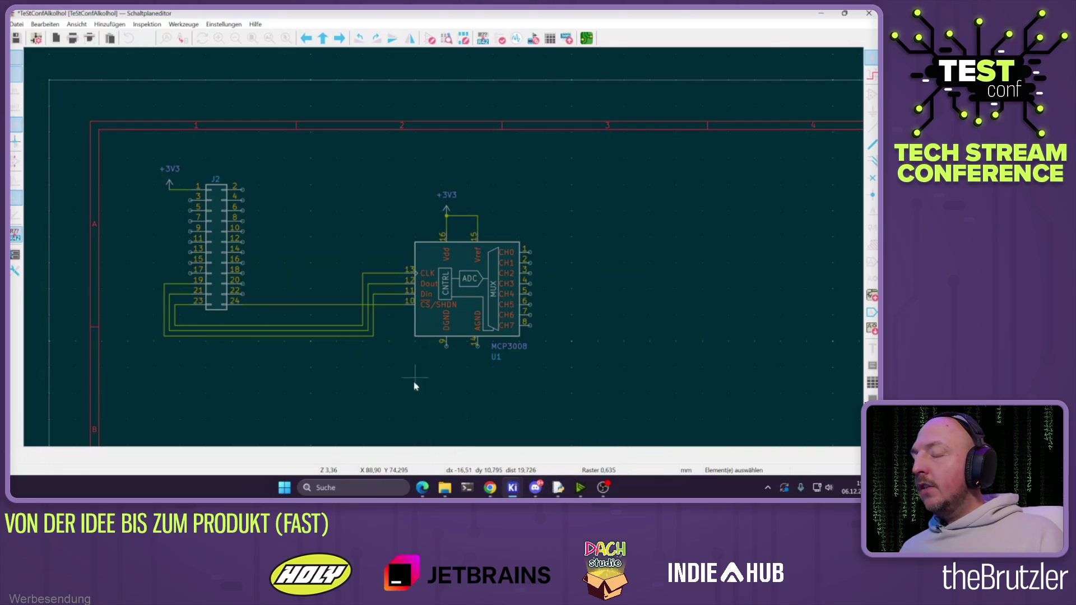
left_click(489, 492)
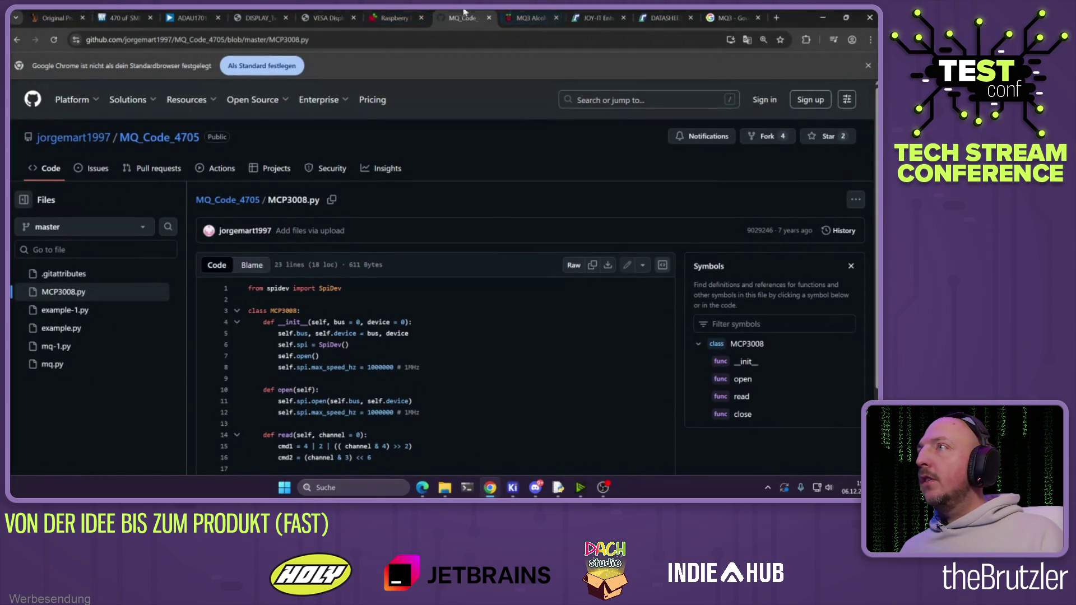
View the MQ3 Alcohol forum thread, then return to KiCad and start a wire from J2 pin 6
left_click(510, 17)
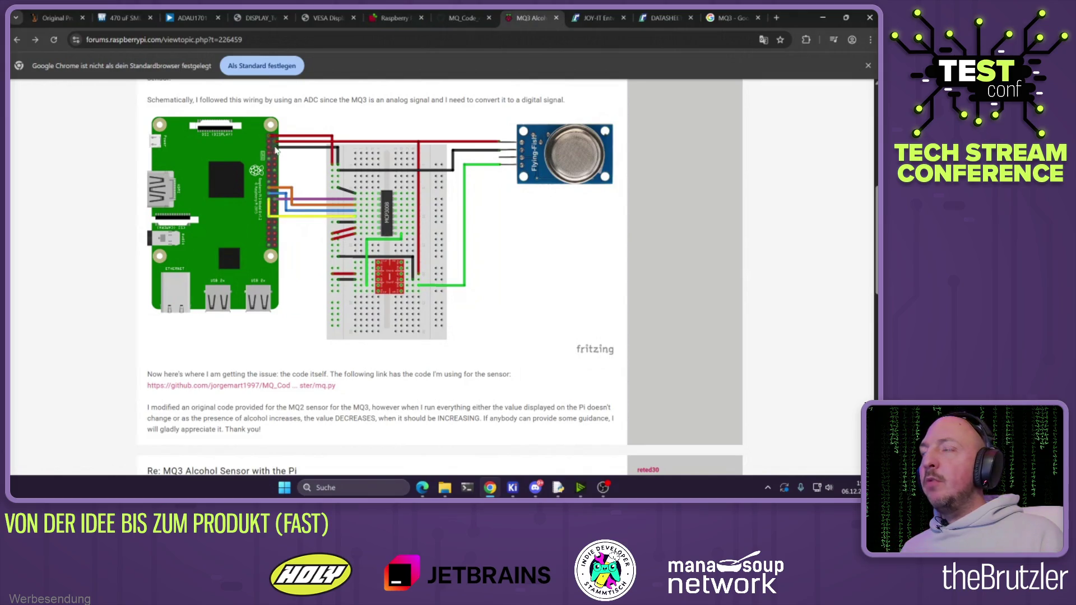
left_click(818, 25)
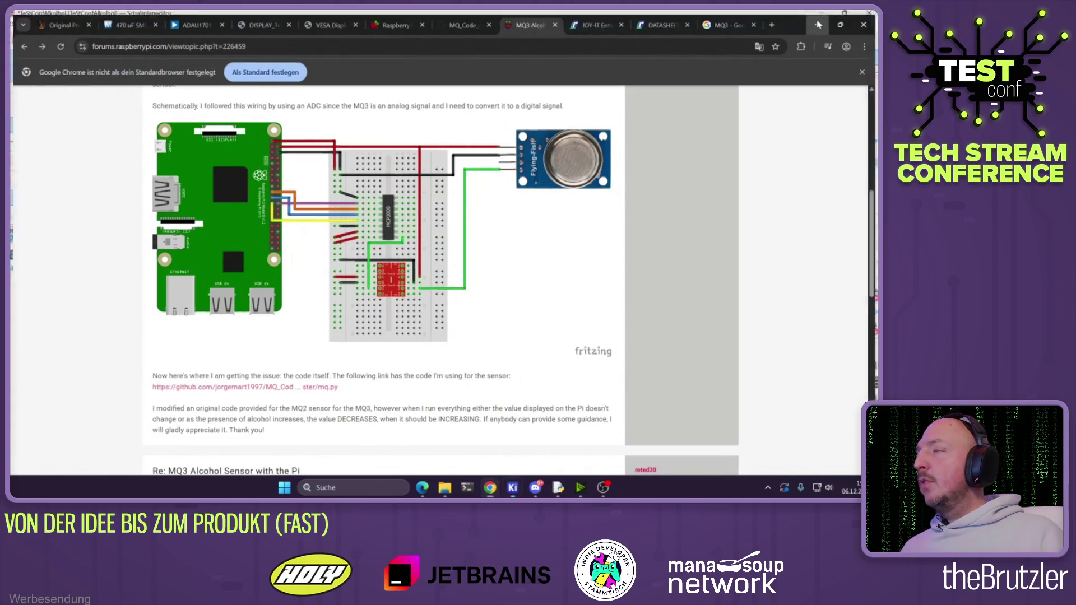
scroll(493, 265, "up", 5)
left_click(443, 271)
End the J2 pin 6 wire and attach a right-pointing GND symbol to it
double_click(479, 270)
key("p")
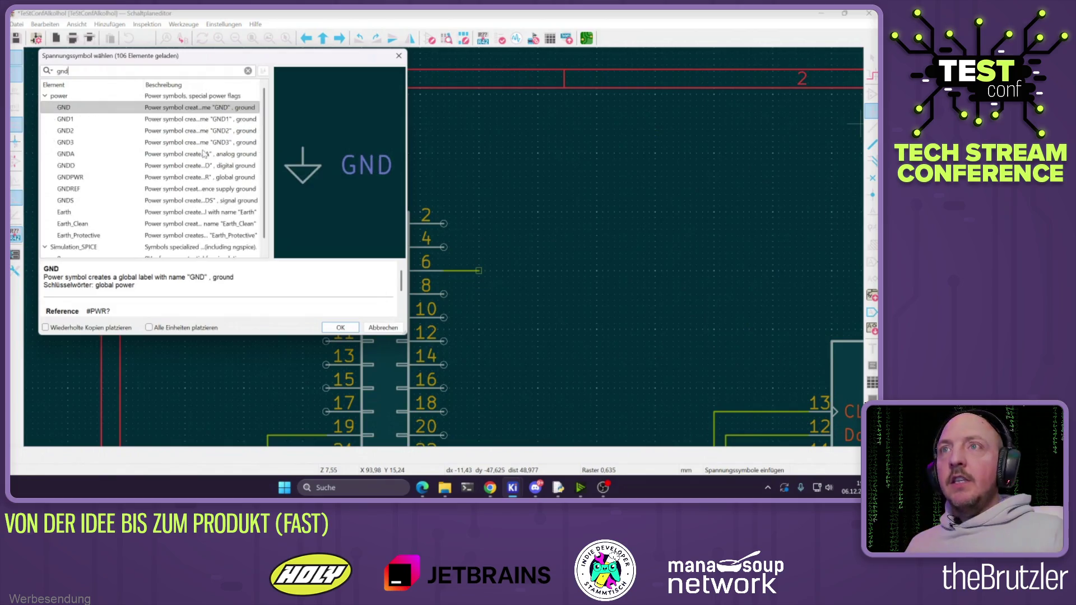
double_click(74, 107)
key("r")
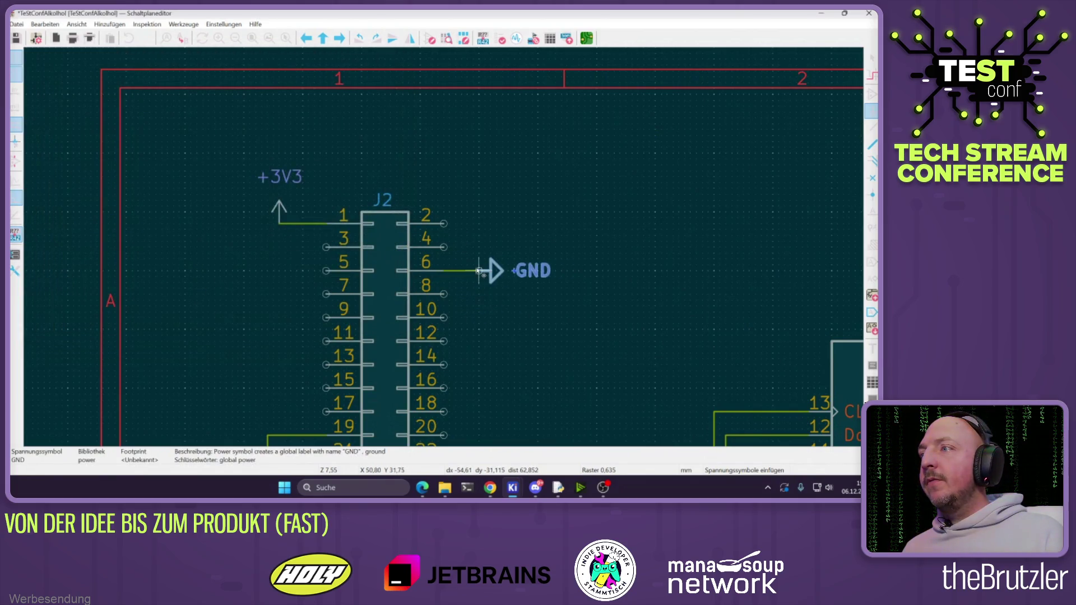
left_click(494, 272)
key("Escape")
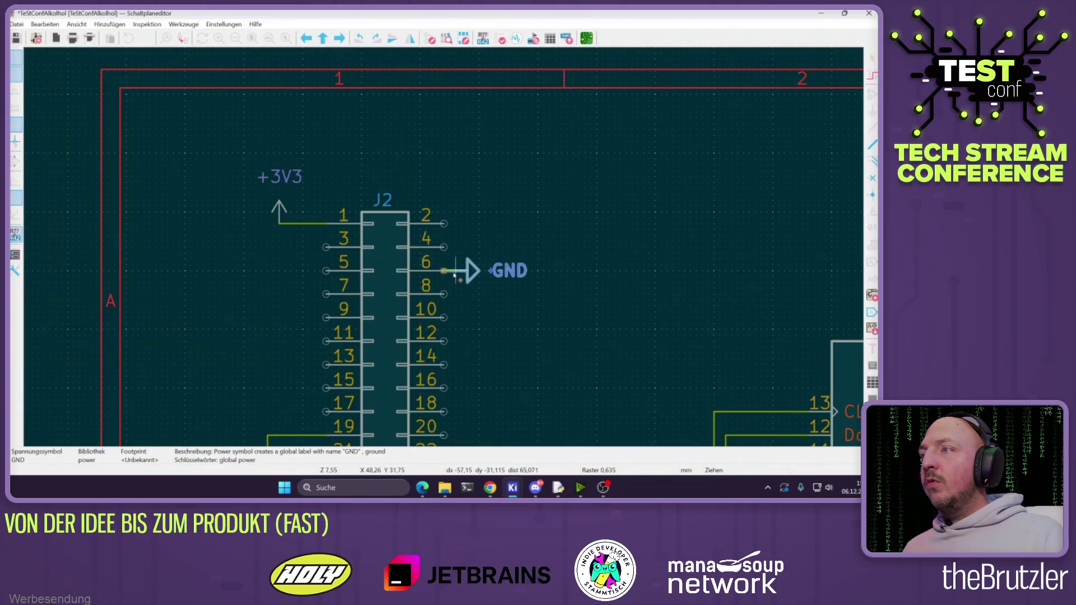
Attach downward GND symbols to MCP3008 pins 9 and 14
scroll(471, 283, "down", 4)
scroll(470, 283, "up", 4)
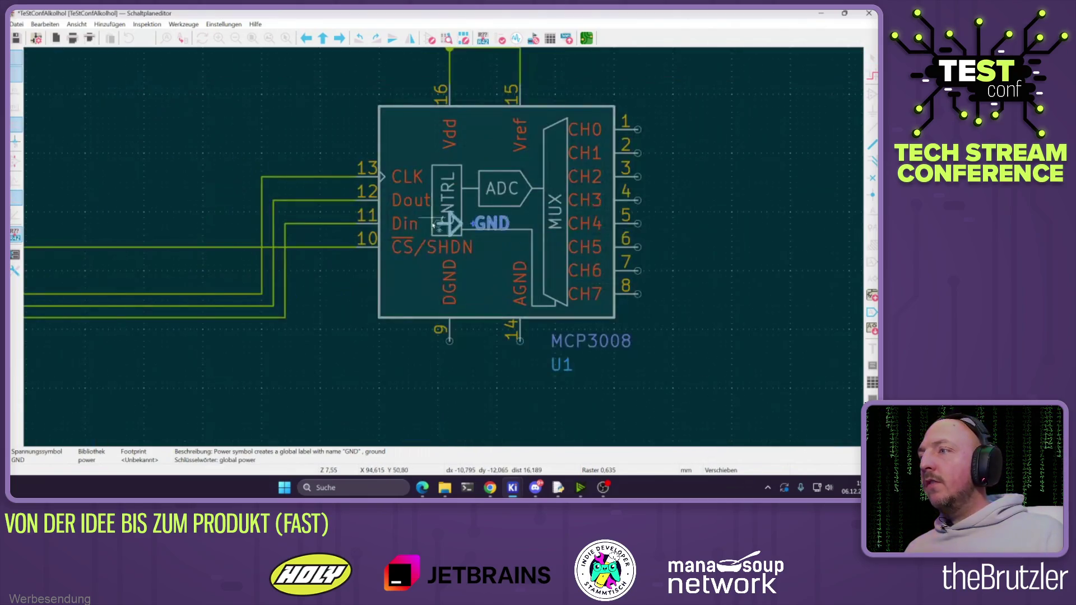
key("r")
left_click(449, 346)
key("ctrl+d")
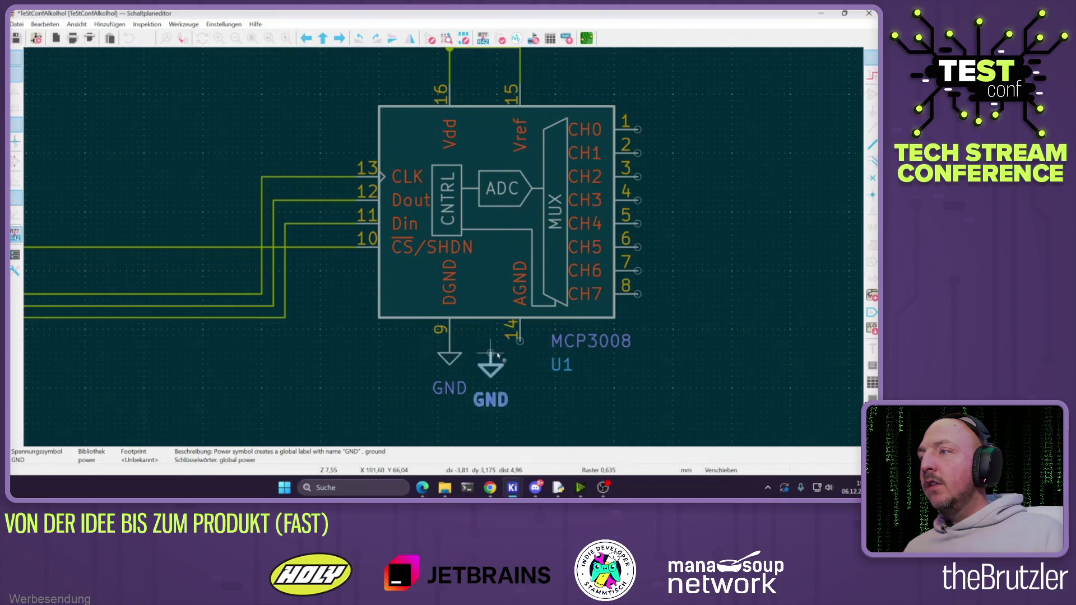
left_click(520, 346)
Reposition the GND labels at pins 9 and 14, then bring up the MQ3 forum page
mouse_move(449, 388)
left_mouse_down()
mouse_move(450, 376)
mouse_move(492, 382)
left_mouse_up()
left_click(499, 276)
right_click(499, 276)
key("Escape")
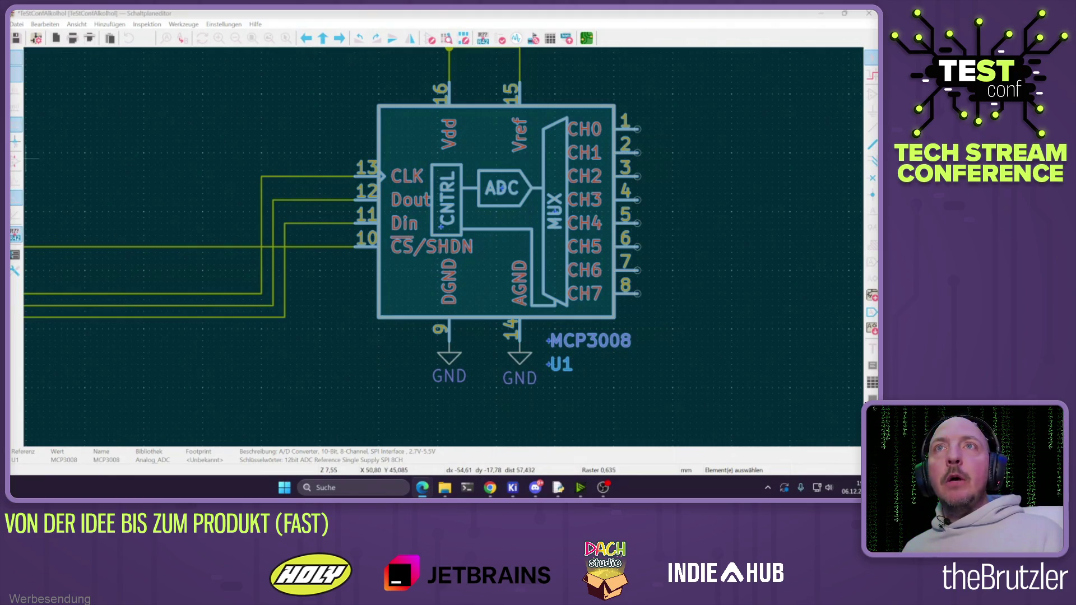
left_click(202, 328)
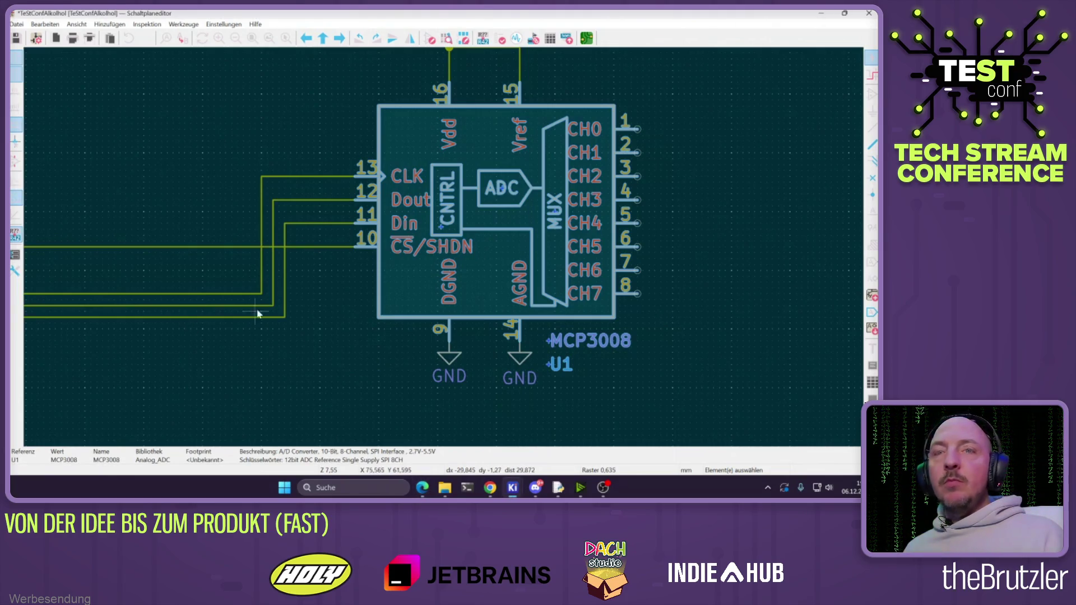
mouse_move(490, 487)
left_click(492, 459)
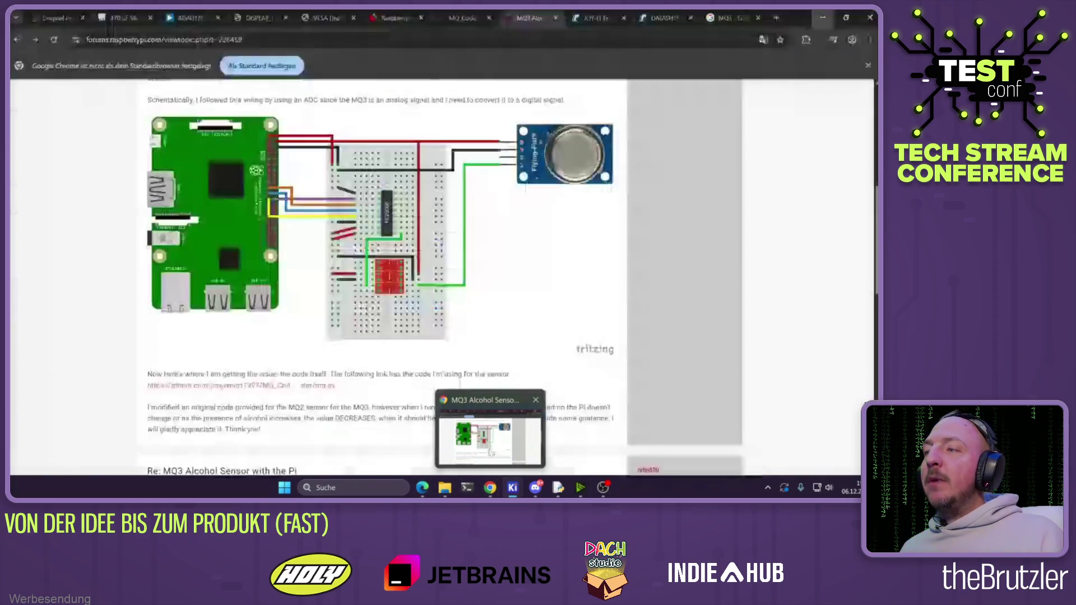
Load the Microchip 21295d.pdf MCP3008 datasheet in a new Chrome tab
left_click(313, 431)
key("ctrl+t")
type("https://ww1.microchip.com/downloads/en/DeviceDoc/21295d.pdf")
key("Return")
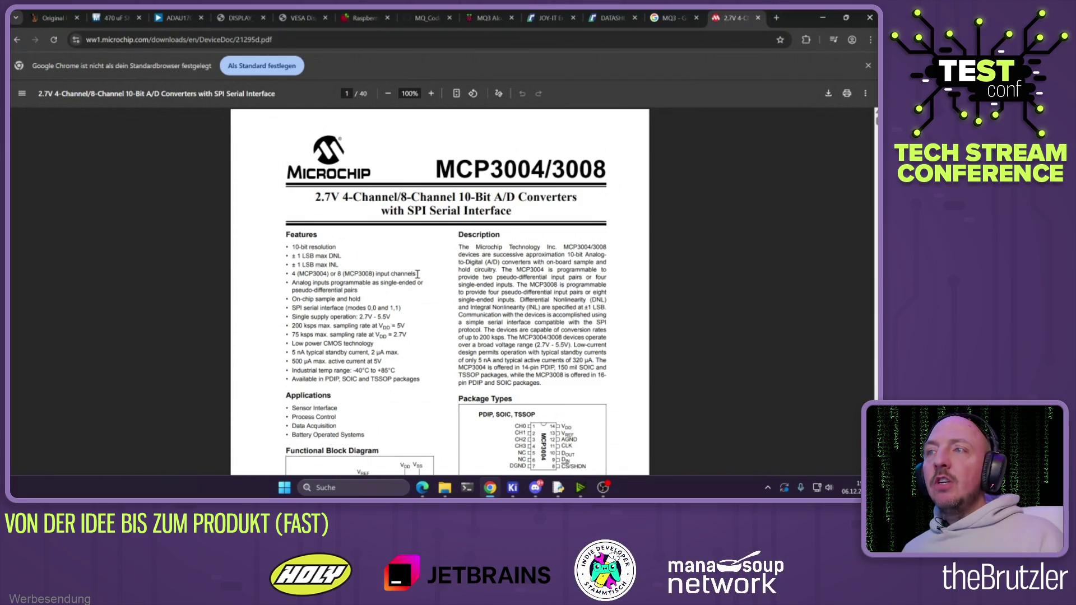
Scroll the datasheet down to the page 4 electrical specifications
scroll(416, 273, "down", 3)
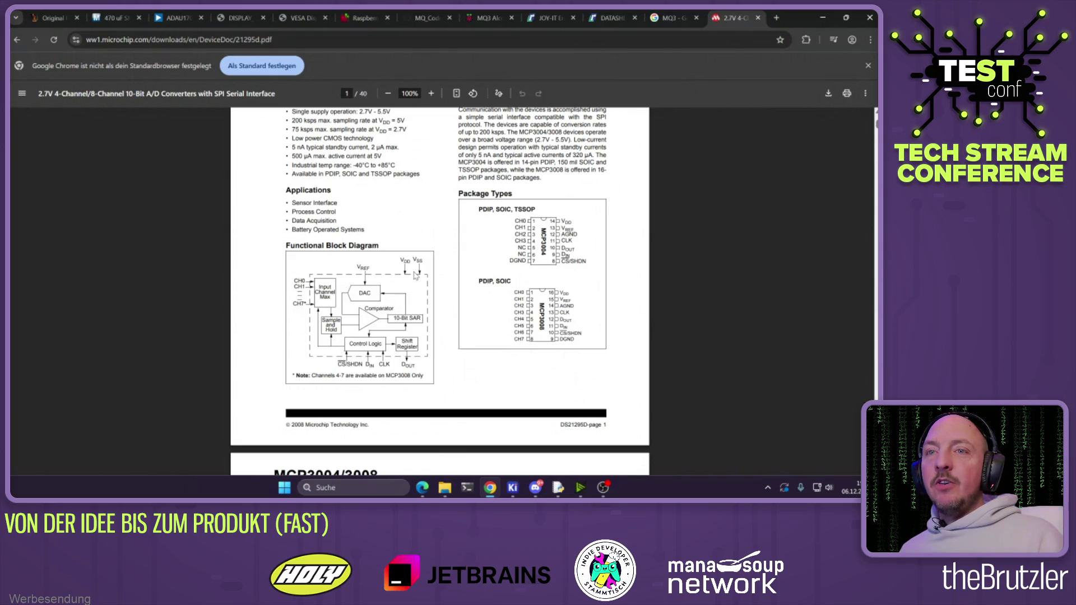
scroll(415, 274, "down", 3)
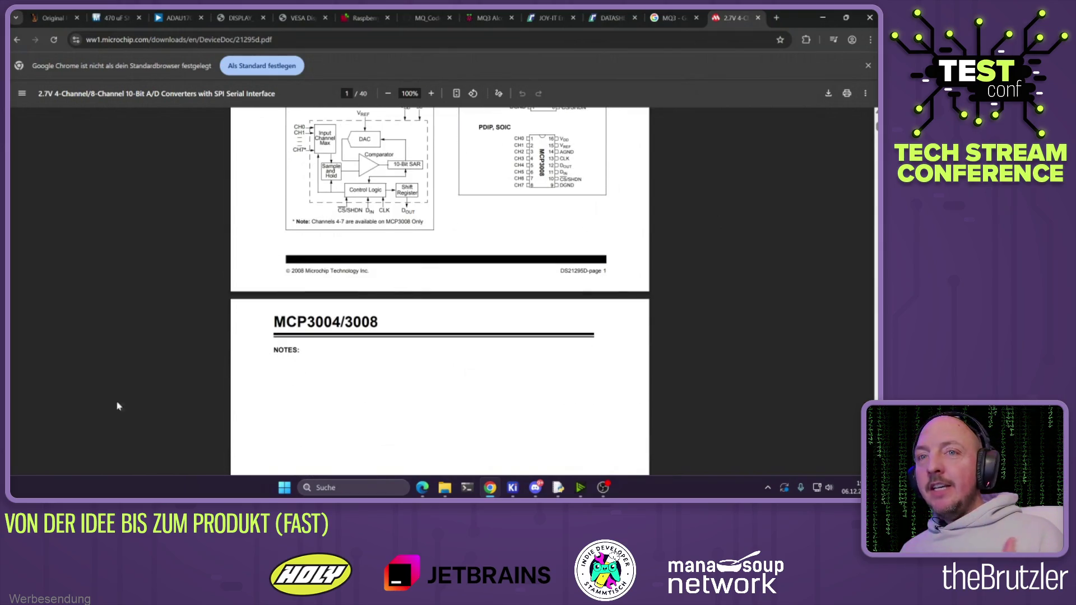
left_click(422, 488)
scroll(481, 289, "down", 12)
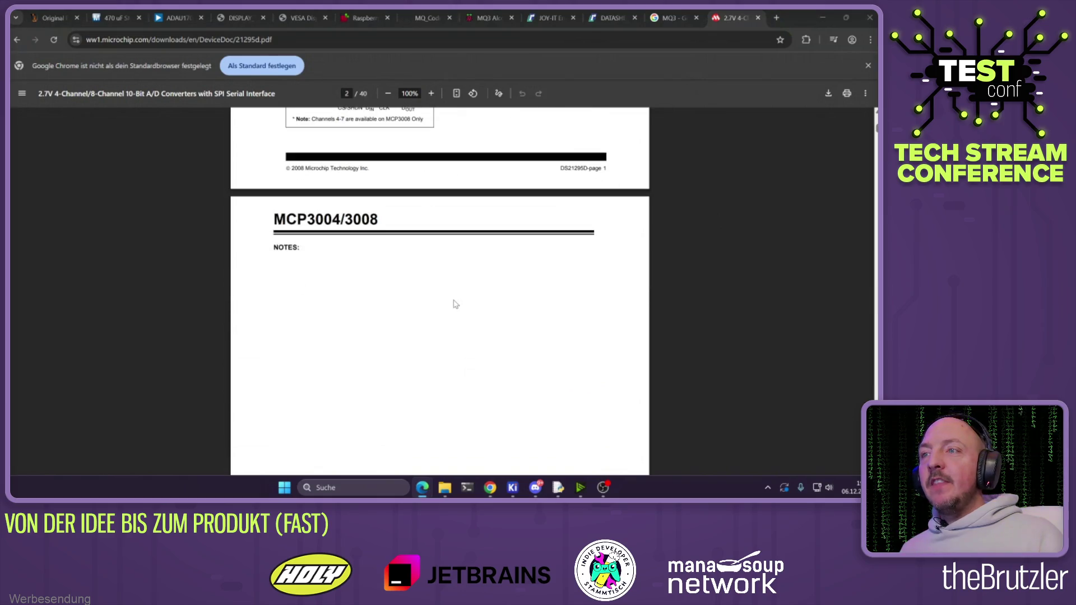
scroll(451, 309, "down", 4)
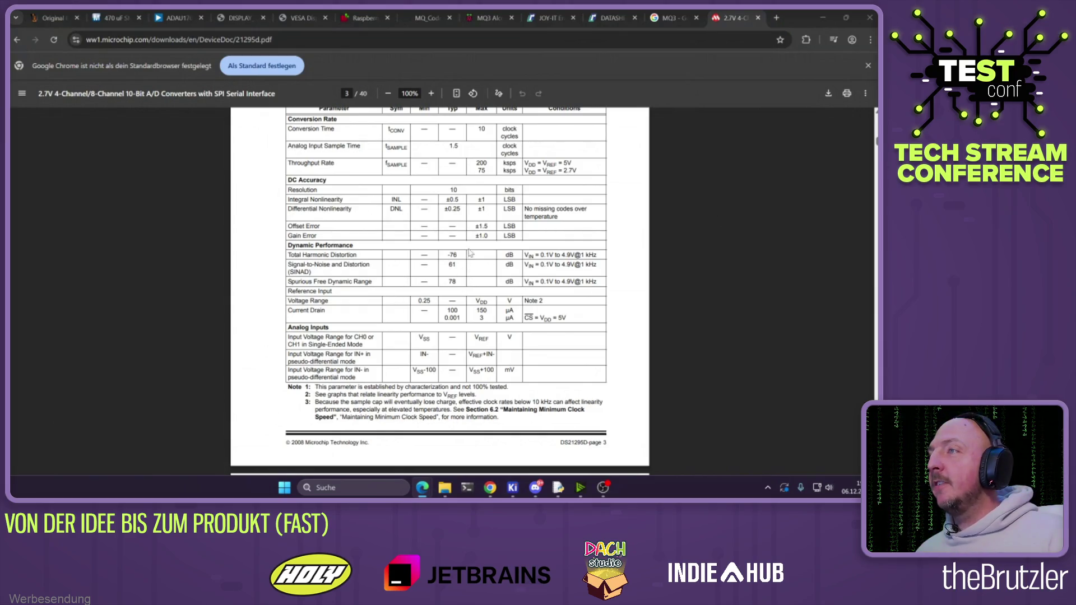
scroll(478, 266, "down", 12)
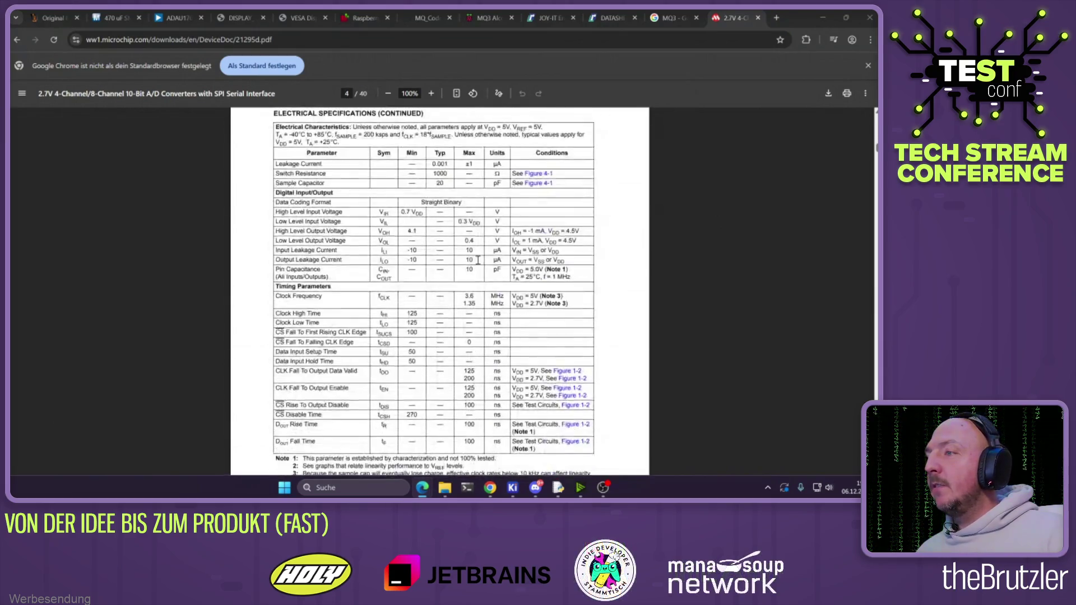